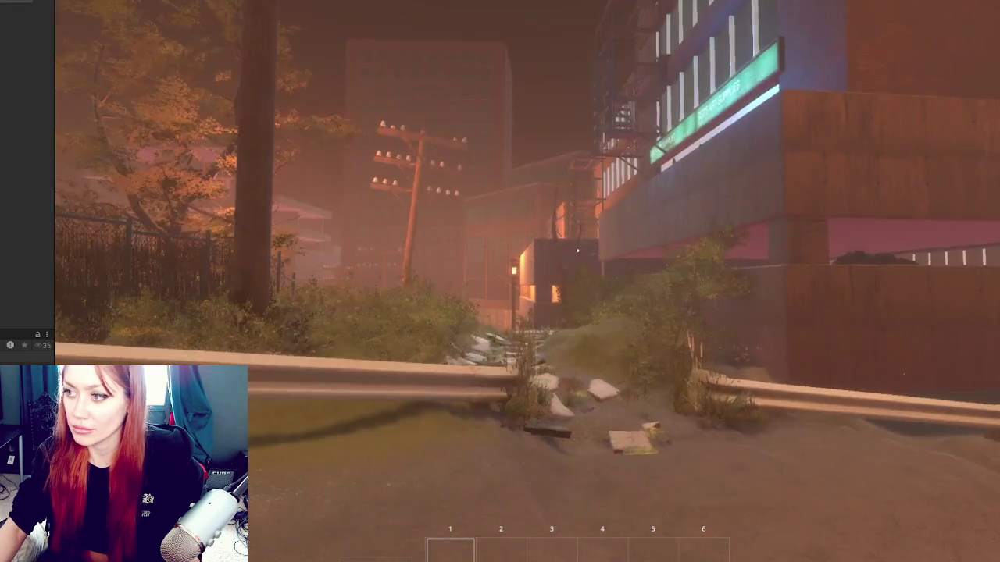
# - Walk the player through the garage scene in Play mode, turning toward the bridge and building
pyautogui.press('d')
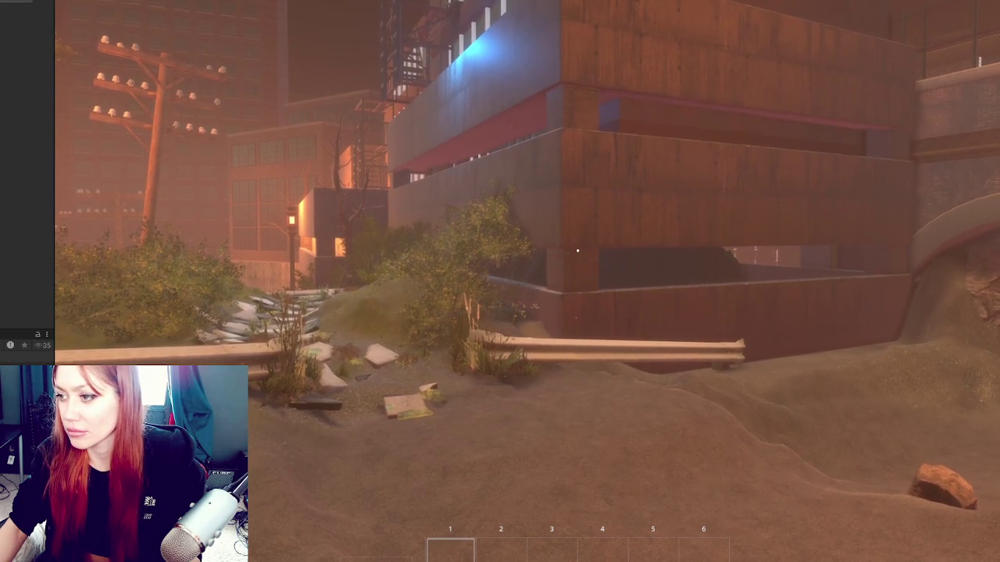
pyautogui.press('w')
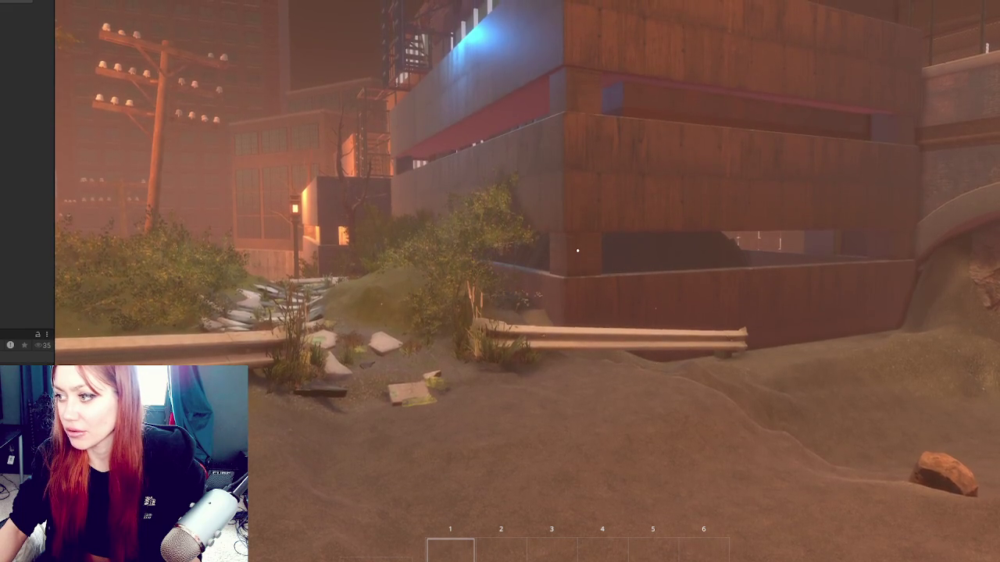
pyautogui.press('w')
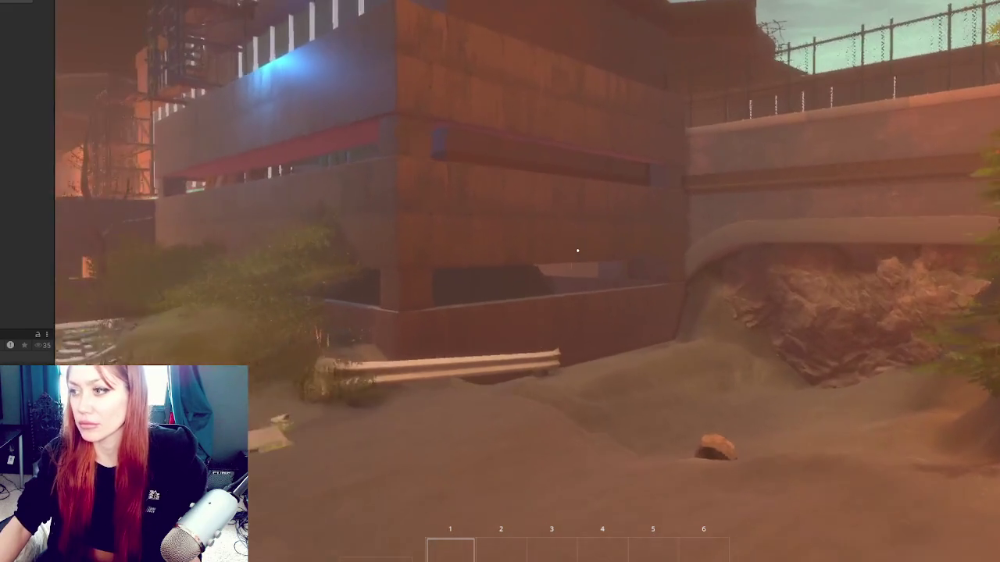
pyautogui.press('w')
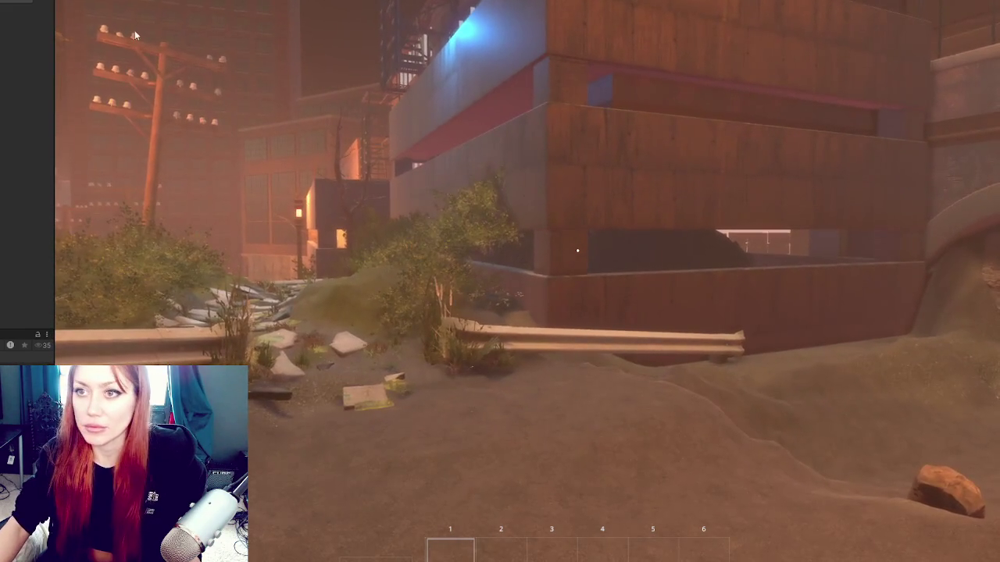
# - Copy the Transform component's values
pyautogui.rightClick(44, 4)
pyautogui.moveTo(67, 27)
pyautogui.click(191, 80)
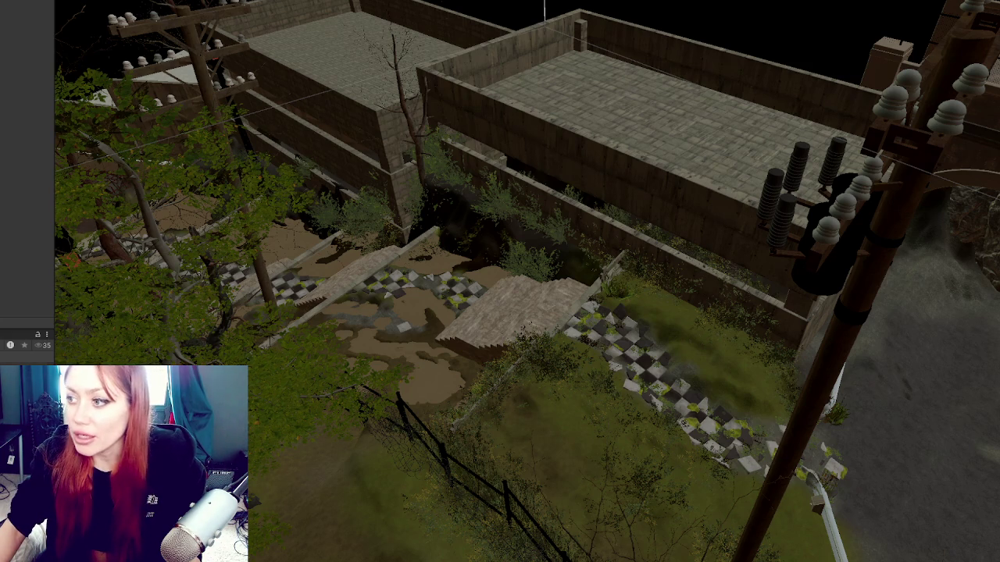
# - Paste the copied Transform component values onto the garage building
pyautogui.click(840, 328)
pyautogui.click(630, 112)
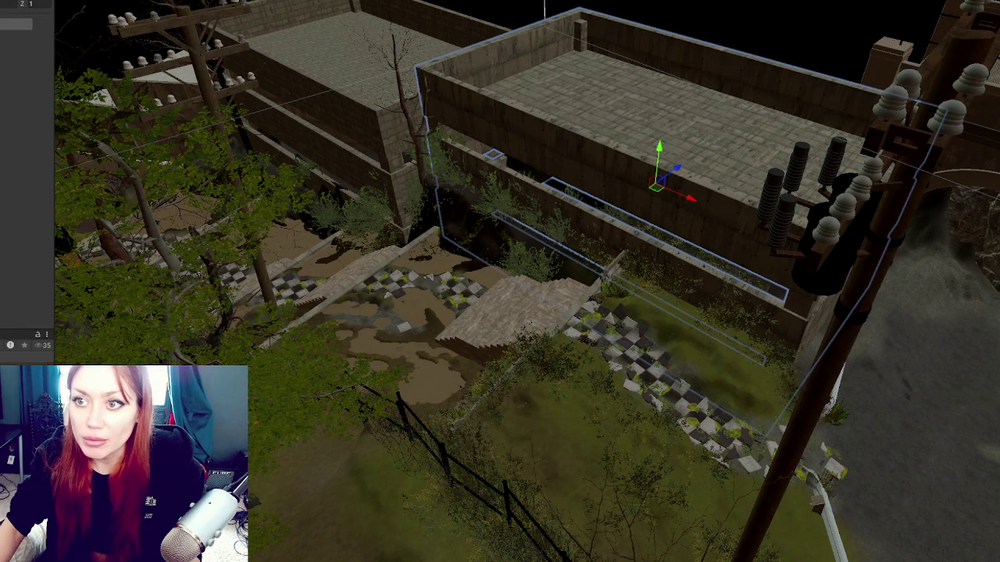
pyautogui.rightClick(44, 3)
pyautogui.moveTo(101, 66)
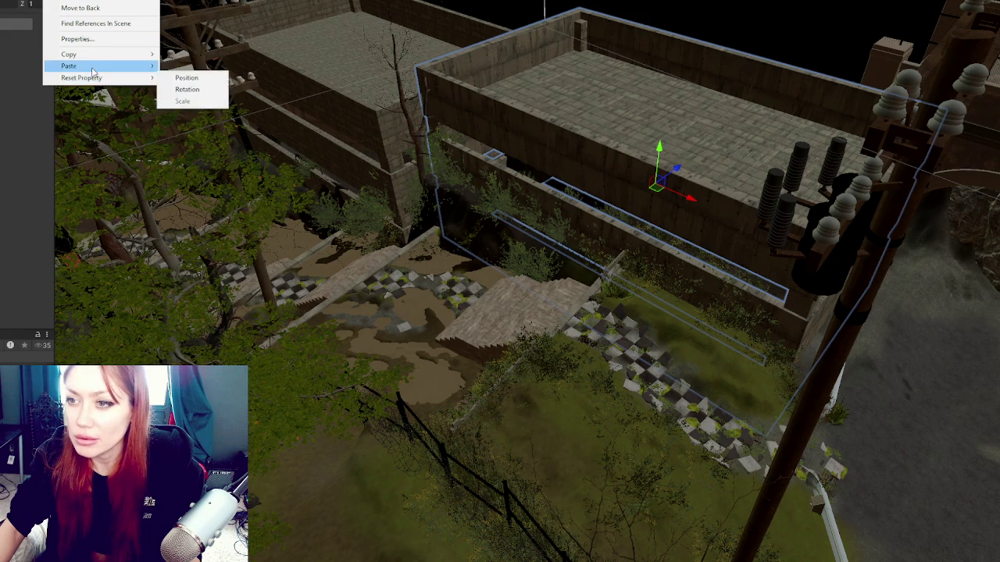
pyautogui.click(201, 132)
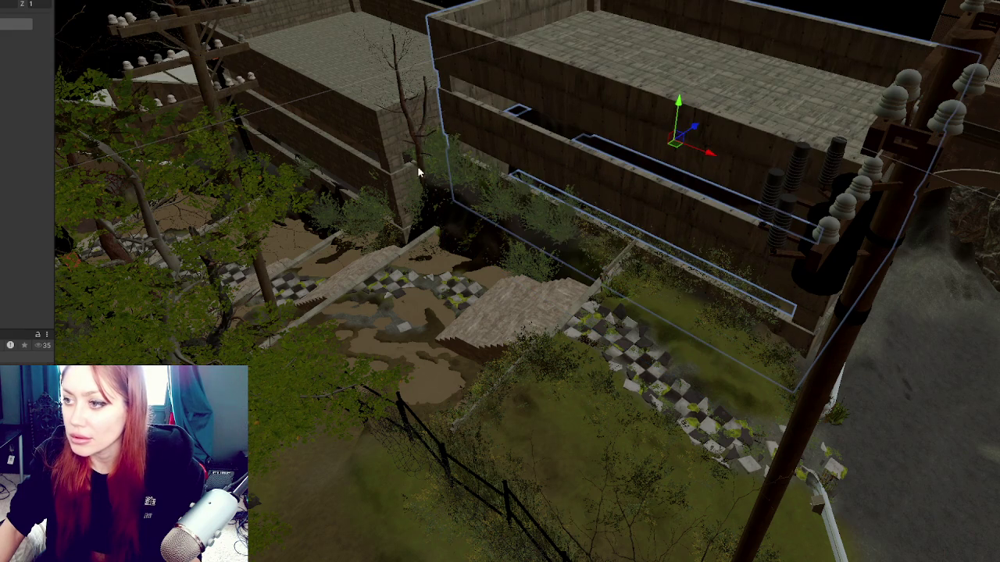
# - Rotate one of the building's walls slightly
pyautogui.click(392, 149)
pyautogui.press('e')
pyautogui.moveTo(393, 123)
pyautogui.mouseDown()
pyautogui.moveTo(409, 119)
pyautogui.moveTo(631, 227)
pyautogui.moveTo(504, 304)
pyautogui.mouseUp()
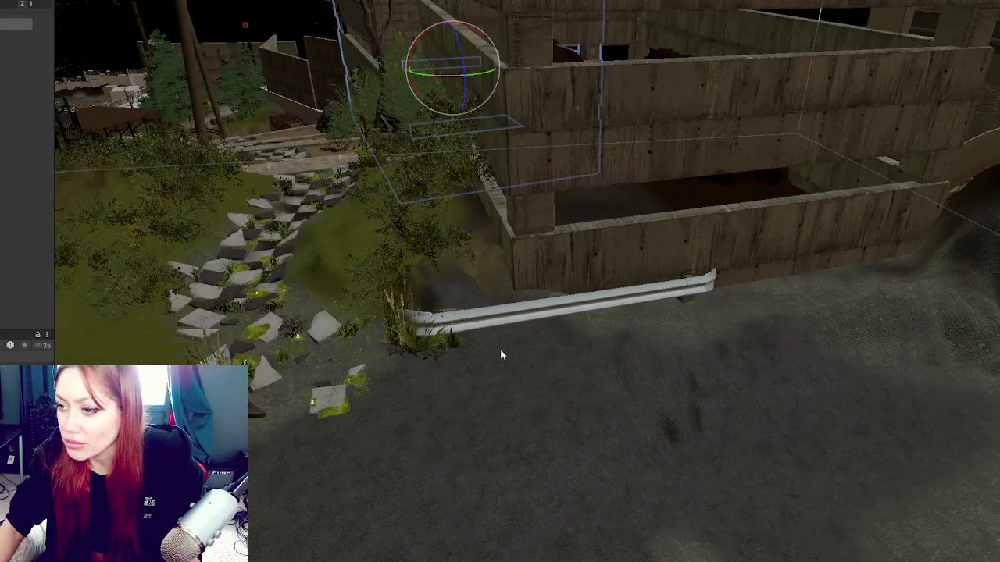
# - Orbit the view low around the building's walls, guardrail and road
pyautogui.click(501, 356)
pyautogui.scroll(3, 622, 365)
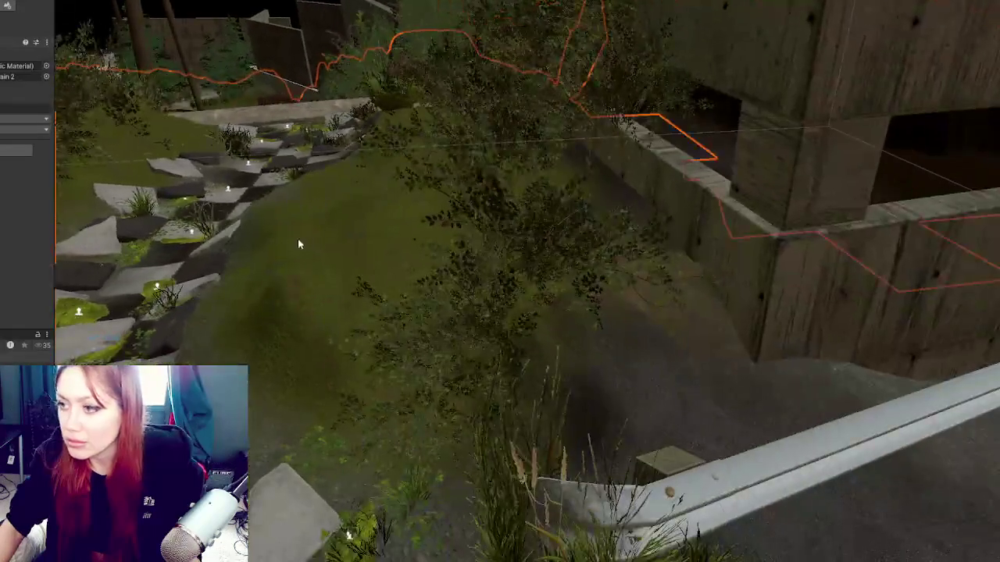
pyautogui.click(501, 244)
pyautogui.click(549, 398)
pyautogui.moveTo(550, 393); pyautogui.dragTo(617, 352)
pyautogui.moveTo(719, 374)
pyautogui.mouseDown()
pyautogui.moveTo(514, 259)
pyautogui.moveTo(598, 263)
pyautogui.moveTo(567, 263)
pyautogui.mouseUp()
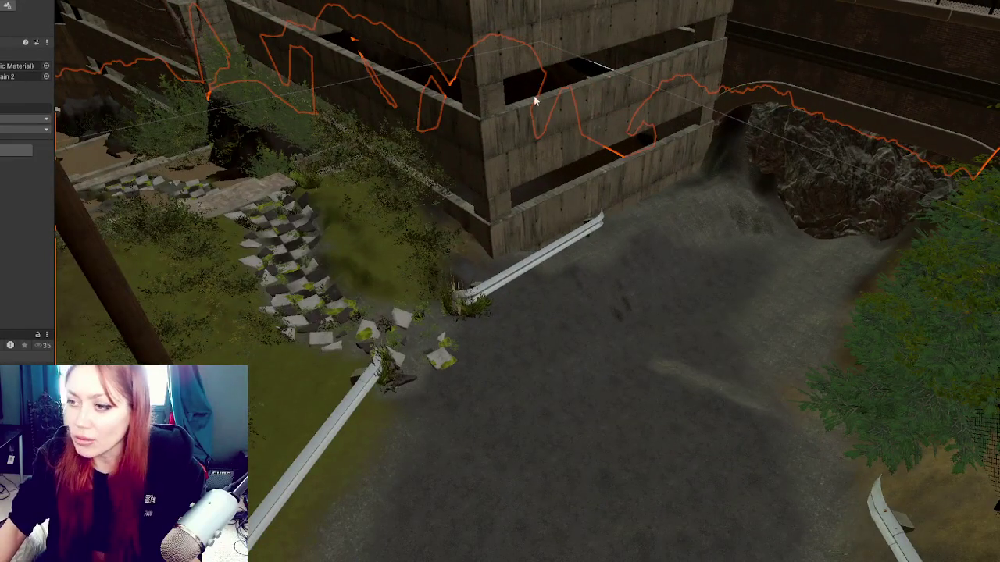
pyautogui.moveTo(534, 95)
pyautogui.mouseDown()
pyautogui.moveTo(439, 159)
pyautogui.moveTo(393, 117)
pyautogui.moveTo(373, 38)
pyautogui.moveTo(306, 24)
pyautogui.moveTo(382, 149)
pyautogui.moveTo(543, 167)
pyautogui.moveTo(736, 147)
pyautogui.moveTo(186, 180)
pyautogui.moveTo(302, 201)
pyautogui.moveTo(831, 78)
pyautogui.moveTo(416, 119)
pyautogui.moveTo(370, 146)
pyautogui.moveTo(462, 130)
pyautogui.moveTo(590, 222)
pyautogui.mouseUp()
pyautogui.moveTo(582, 262); pyautogui.dragTo(591, 190)
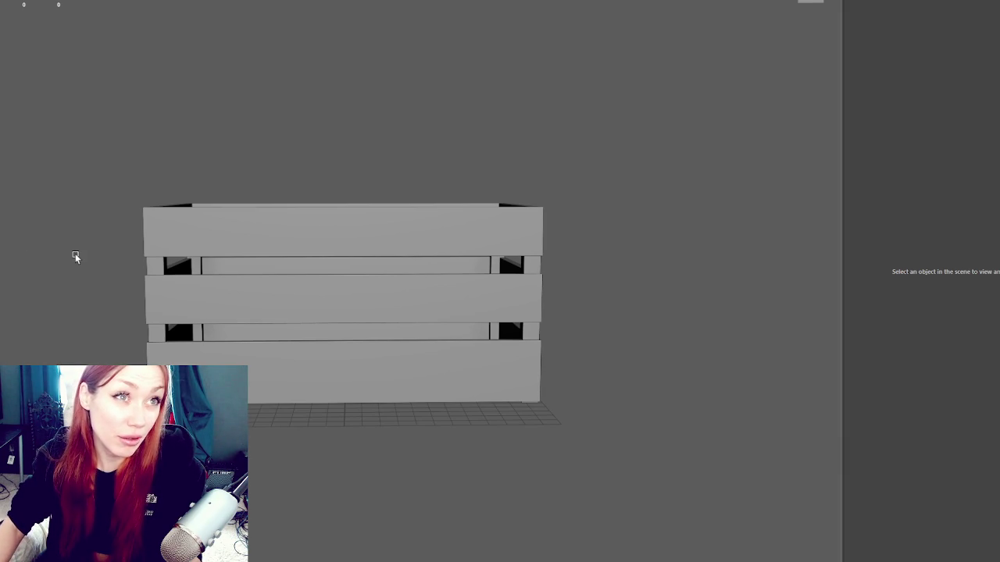
# - Raise the bottom front slat pCube16 far above the crate with the Y move arrow
pyautogui.scroll(3, 76, 258)
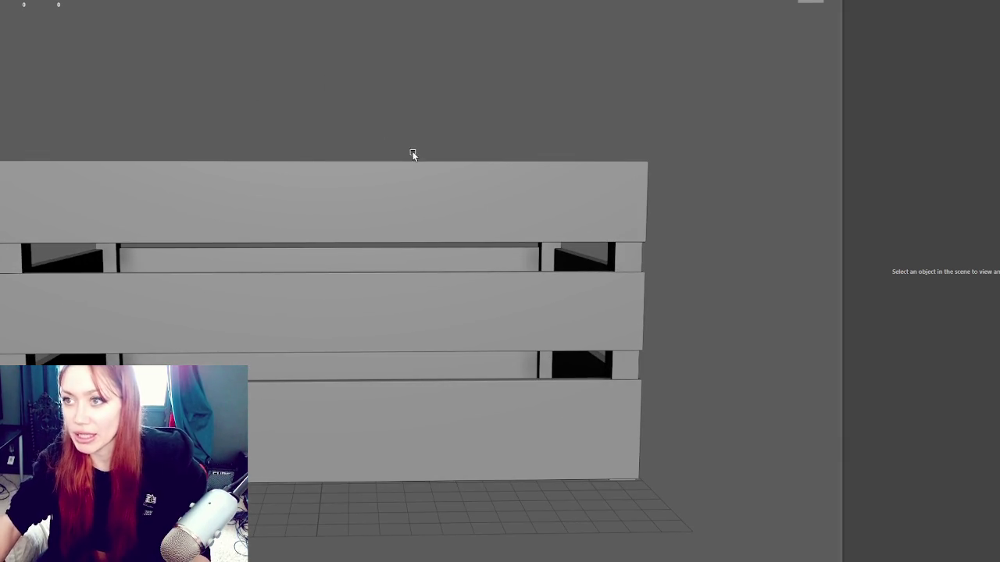
pyautogui.scroll(-2, 461, 136)
pyautogui.moveTo(461, 136)
pyautogui.mouseDown()
pyautogui.moveTo(419, 161)
pyautogui.moveTo(457, 152)
pyautogui.moveTo(553, 164)
pyautogui.moveTo(492, 171)
pyautogui.mouseUp()
pyautogui.scroll(5, 493, 172)
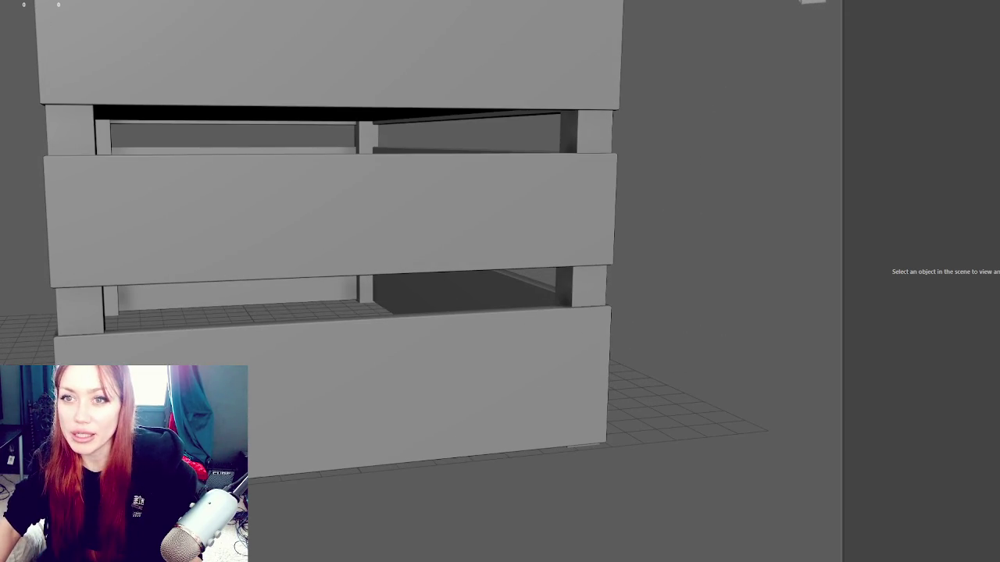
pyautogui.click(519, 322)
pyautogui.scroll(-5, 520, 322)
pyautogui.moveTo(327, 302)
pyautogui.mouseDown()
pyautogui.moveTo(331, 60)
pyautogui.moveTo(359, 74)
pyautogui.moveTo(507, 68)
pyautogui.mouseUp()
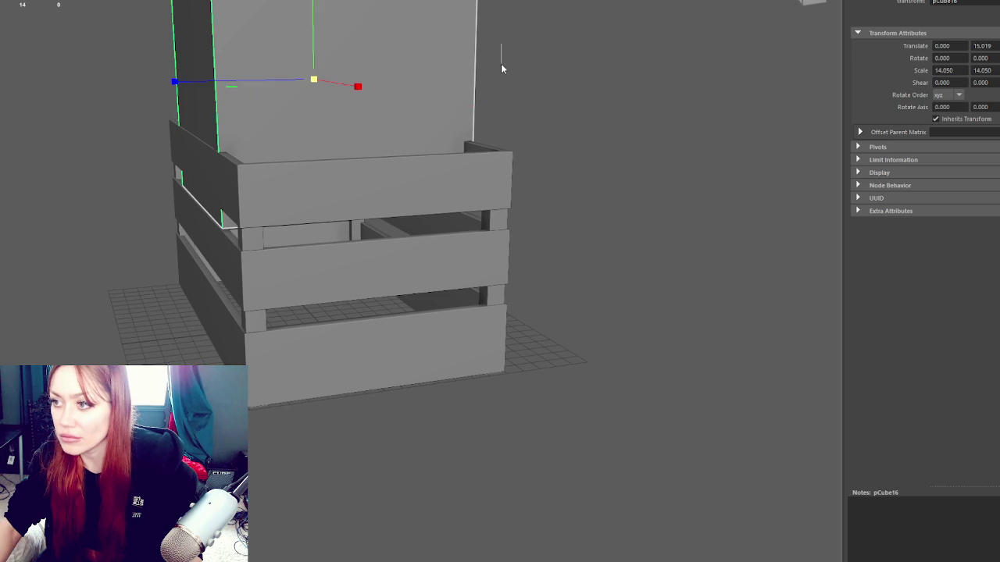
# - Select the tall front board and nudge it sideways along X
pyautogui.click(501, 59)
pyautogui.click(199, 94)
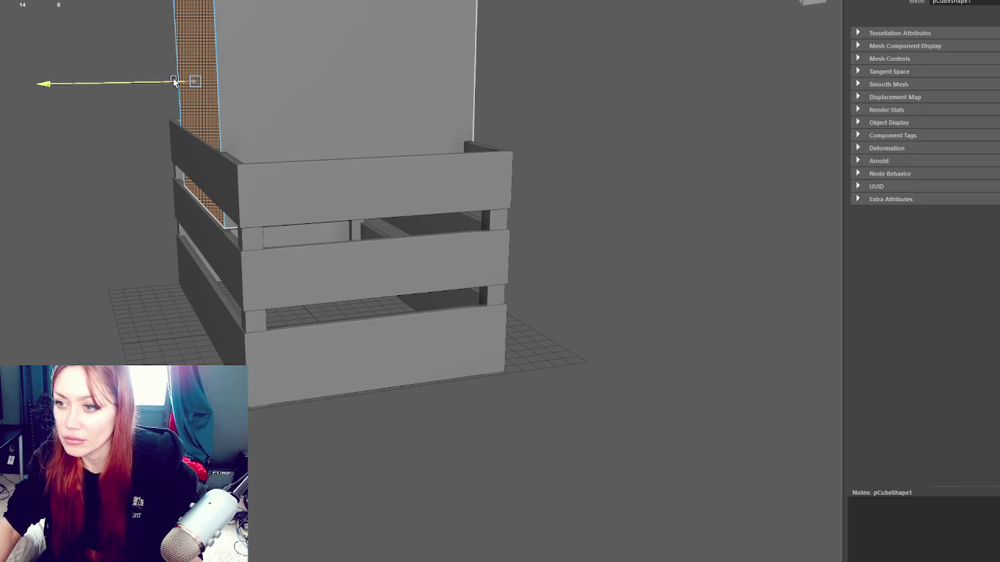
pyautogui.click(354, 86)
pyautogui.keyDown('alt'); pyautogui.moveTo(354, 86); pyautogui.dragTo(507, 135); pyautogui.keyUp('alt')
pyautogui.scroll(5, 471, 186)
pyautogui.moveTo(245, 314)
pyautogui.keyDown('alt'); pyautogui.mouseDown()
pyautogui.moveTo(392, 279)
pyautogui.moveTo(518, 264)
pyautogui.moveTo(528, 222)
pyautogui.mouseUp(); pyautogui.keyUp('alt')
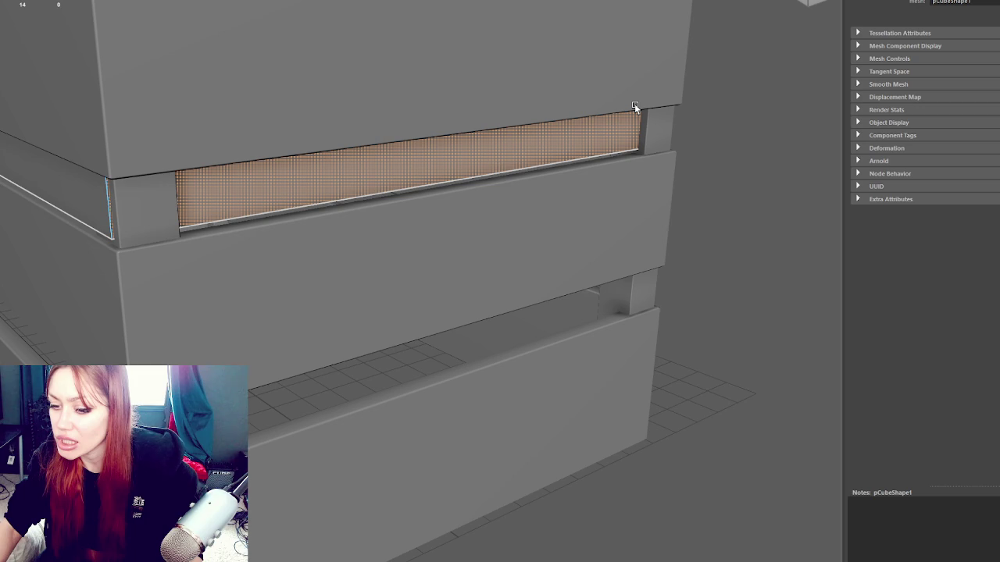
# - Select the crate's right side face and adjust its height with the Y handle
pyautogui.moveTo(560, 48)
pyautogui.mouseDown()
pyautogui.moveTo(480, 73)
pyautogui.moveTo(473, 54)
pyautogui.moveTo(469, 98)
pyautogui.moveTo(422, 11)
pyautogui.moveTo(453, 26)
pyautogui.moveTo(109, 100)
pyautogui.moveTo(239, 83)
pyautogui.moveTo(399, 93)
pyautogui.moveTo(488, 79)
pyautogui.mouseUp()
pyautogui.moveTo(536, 114)
pyautogui.mouseDown()
pyautogui.moveTo(528, 111)
pyautogui.moveTo(587, 124)
pyautogui.moveTo(555, 104)
pyautogui.moveTo(431, 99)
pyautogui.moveTo(359, 106)
pyautogui.moveTo(342, 135)
pyautogui.moveTo(707, 177)
pyautogui.moveTo(598, 148)
pyautogui.moveTo(717, 185)
pyautogui.moveTo(663, 128)
pyautogui.moveTo(626, 196)
pyautogui.moveTo(489, 180)
pyautogui.moveTo(500, 348)
pyautogui.moveTo(479, 187)
pyautogui.moveTo(462, 194)
pyautogui.moveTo(475, 149)
pyautogui.moveTo(385, 34)
pyautogui.mouseUp()
pyautogui.click(627, 118)
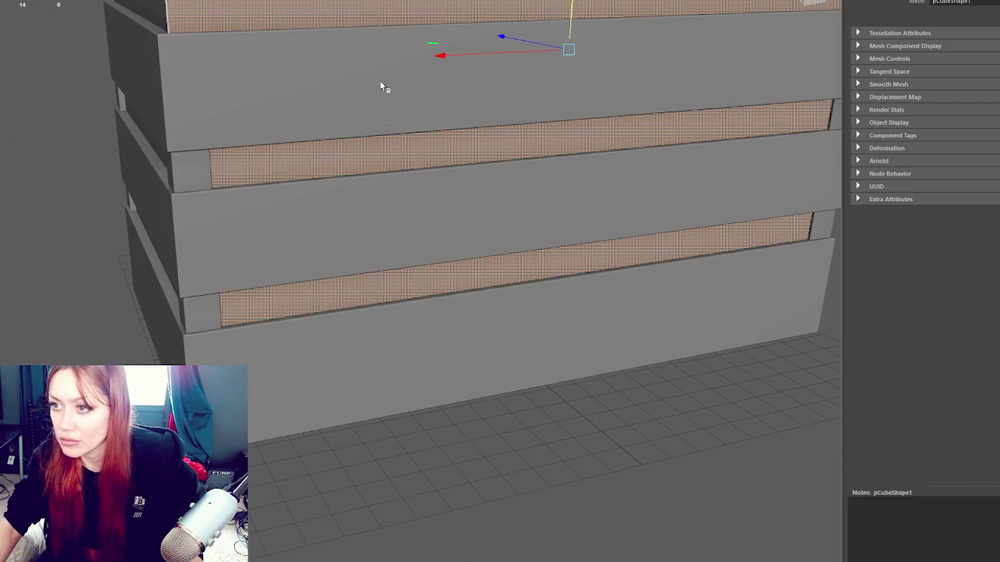
pyautogui.scroll(10, 422, 43)
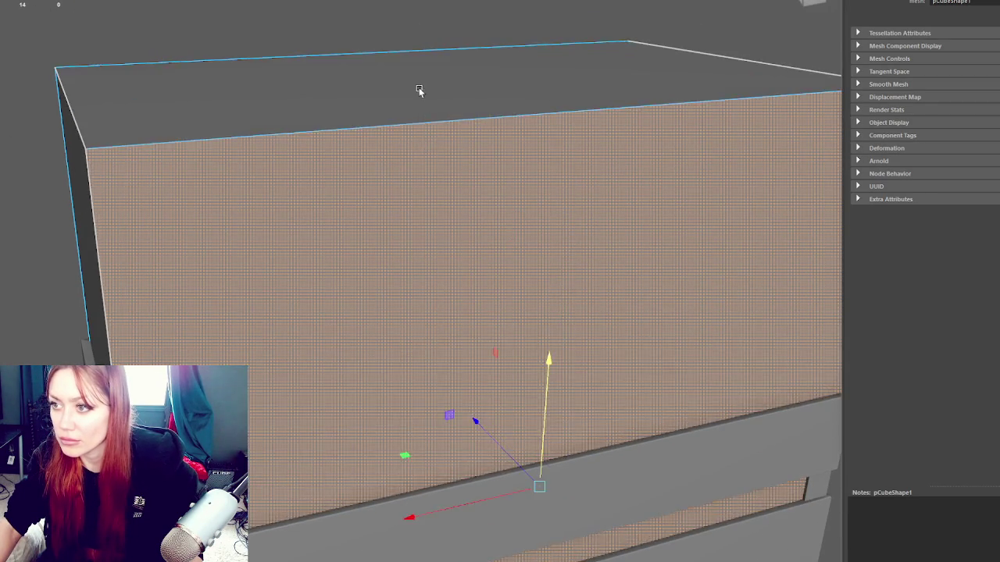
pyautogui.moveTo(419, 87)
pyautogui.mouseDown()
pyautogui.moveTo(467, 78)
pyautogui.moveTo(453, 44)
pyautogui.moveTo(461, 385)
pyautogui.moveTo(464, 112)
pyautogui.moveTo(458, 138)
pyautogui.mouseUp()
pyautogui.scroll(8, 440, 89)
pyautogui.moveTo(439, 88)
pyautogui.mouseDown()
pyautogui.moveTo(434, 95)
pyautogui.moveTo(443, 86)
pyautogui.mouseUp()
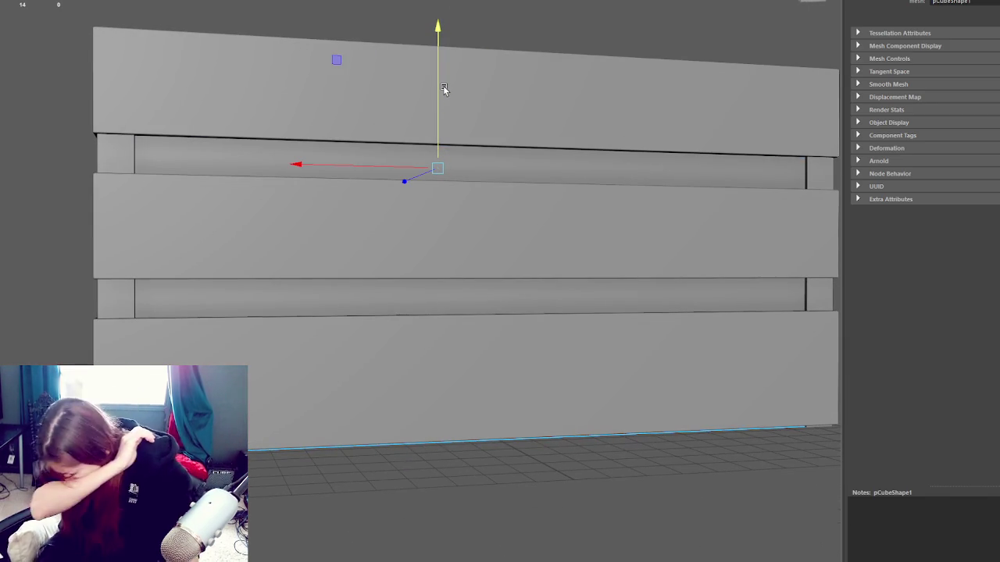
pyautogui.moveTo(443, 85)
pyautogui.keyDown('alt'); pyautogui.mouseDown()
pyautogui.moveTo(474, 298)
pyautogui.moveTo(476, 214)
pyautogui.moveTo(480, 224)
pyautogui.mouseUp(); pyautogui.keyUp('alt')
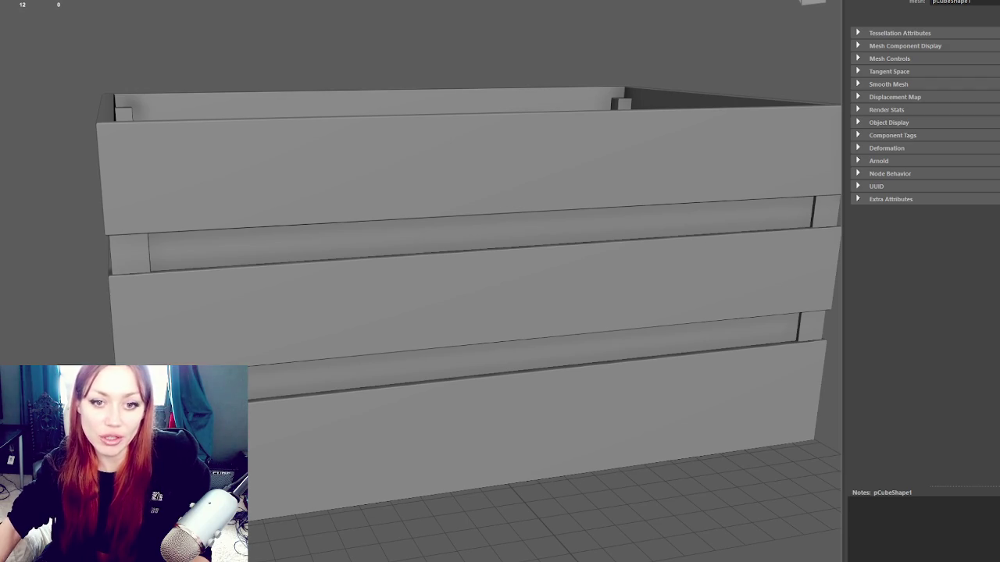
# - Move the crate's pivot down to its front rim
pyautogui.scroll(-3, 92, 47)
pyautogui.click(92, 42)
pyautogui.click(279, 253)
pyautogui.moveTo(279, 253)
pyautogui.keyDown('alt'); pyautogui.mouseDown()
pyautogui.moveTo(441, 250)
pyautogui.moveTo(460, 226)
pyautogui.mouseUp(); pyautogui.keyUp('alt')
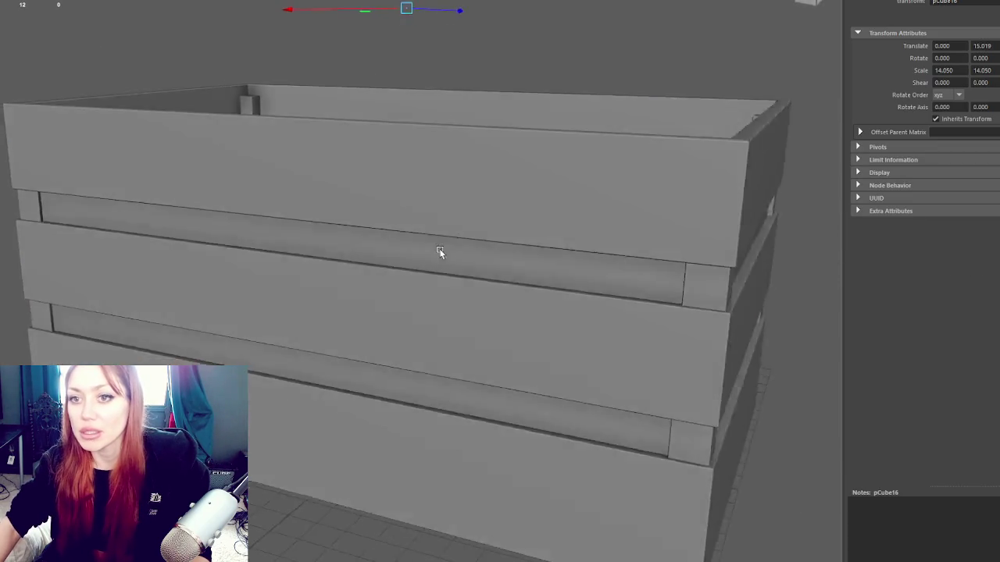
pyautogui.moveTo(445, 26); pyautogui.dragTo(435, 303)
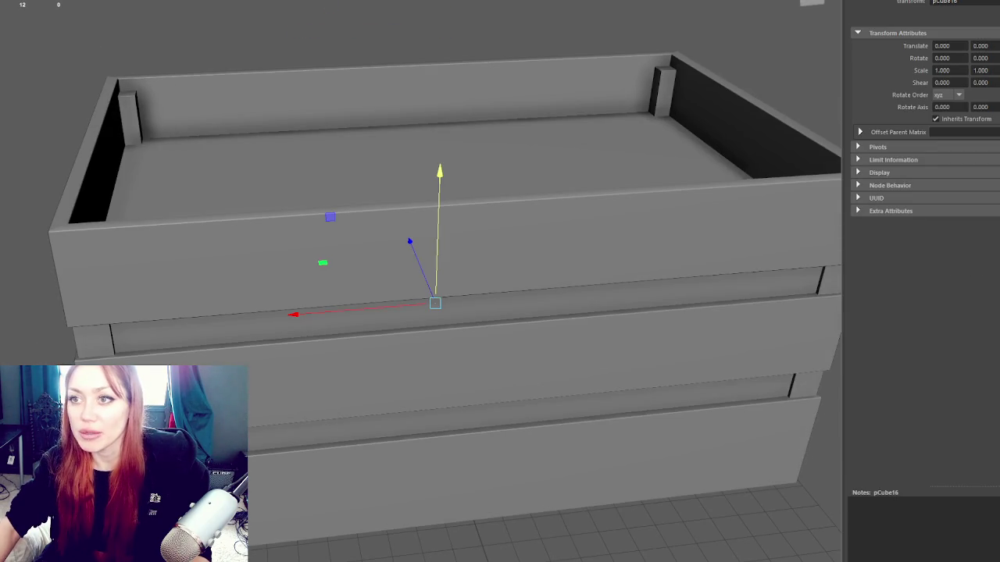
pyautogui.moveTo(312, 172)
pyautogui.keyDown('alt'); pyautogui.mouseDown()
pyautogui.moveTo(442, 139)
pyautogui.moveTo(386, 105)
pyautogui.moveTo(318, 136)
pyautogui.moveTo(368, 156)
pyautogui.moveTo(325, 128)
pyautogui.moveTo(312, 83)
pyautogui.moveTo(348, 193)
pyautogui.moveTo(415, 232)
pyautogui.moveTo(466, 201)
pyautogui.moveTo(409, 73)
pyautogui.mouseUp(); pyautogui.keyUp('alt')
# - Box-select the top edge, shift it along Z, and return to Object Mode
pyautogui.moveTo(2, 18)
pyautogui.mouseDown()
pyautogui.moveTo(866, 239)
pyautogui.moveTo(388, 128)
pyautogui.mouseUp()
pyautogui.moveTo(432, 179)
pyautogui.mouseDown()
pyautogui.moveTo(526, 156)
pyautogui.moveTo(239, 128)
pyautogui.moveTo(516, 132)
pyautogui.moveTo(387, 76)
pyautogui.mouseUp()
pyautogui.rightClick(388, 76)
pyautogui.click(435, 44)
# - Look down into the crate and display it in wireframe
pyautogui.keyDown('alt'); pyautogui.moveTo(221, 163); pyautogui.dragTo(332, 225); pyautogui.keyUp('alt')
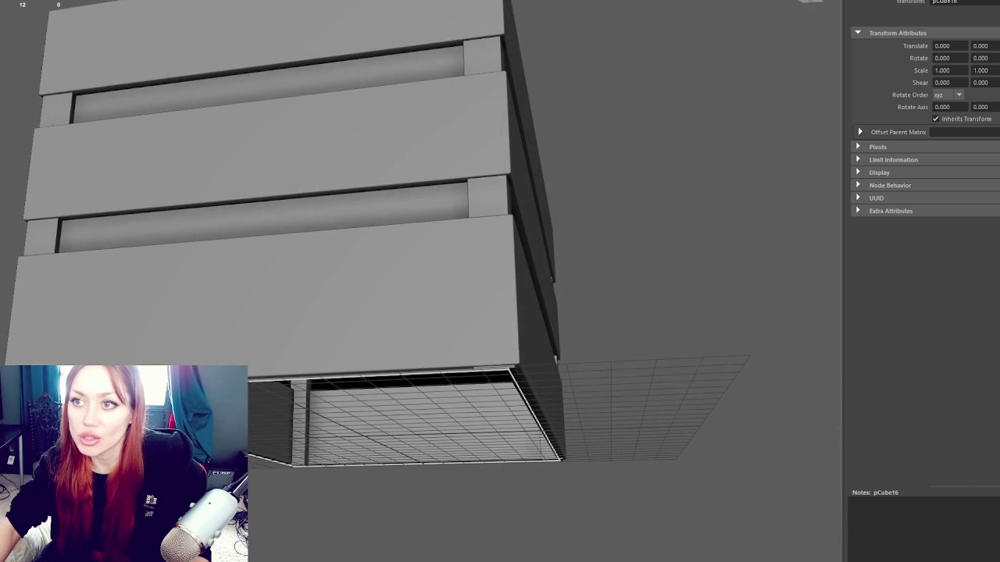
pyautogui.moveTo(210, 193)
pyautogui.keyDown('alt'); pyautogui.mouseDown()
pyautogui.moveTo(292, 190)
pyautogui.moveTo(444, 224)
pyautogui.moveTo(398, 232)
pyautogui.moveTo(388, 251)
pyautogui.moveTo(351, 201)
pyautogui.mouseUp(); pyautogui.keyUp('alt')
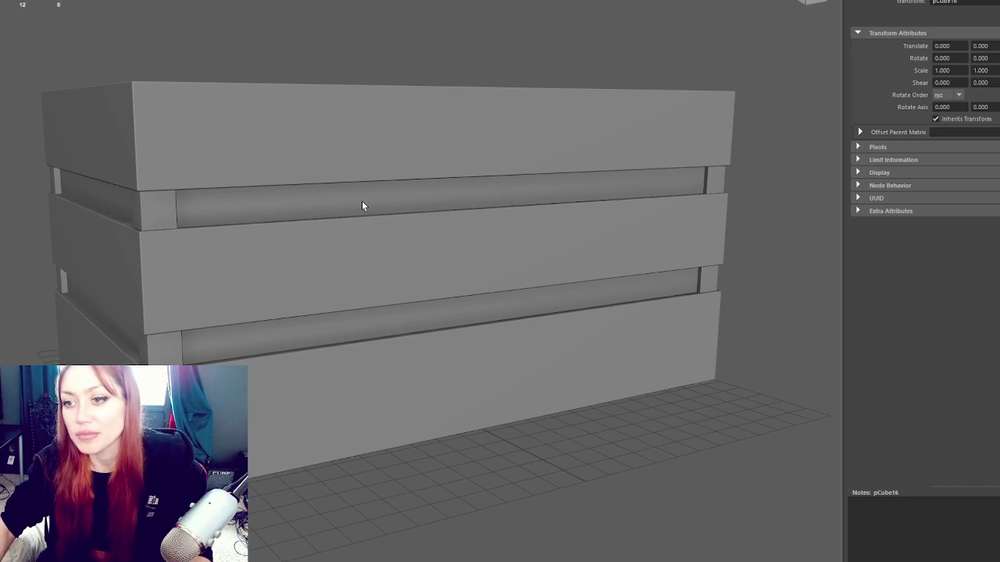
pyautogui.moveTo(479, 252)
pyautogui.mouseDown()
pyautogui.moveTo(426, 274)
pyautogui.moveTo(414, 296)
pyautogui.moveTo(290, 226)
pyautogui.moveTo(467, 200)
pyautogui.mouseUp()
pyautogui.scroll(3, 325, 221)
pyautogui.press('4')
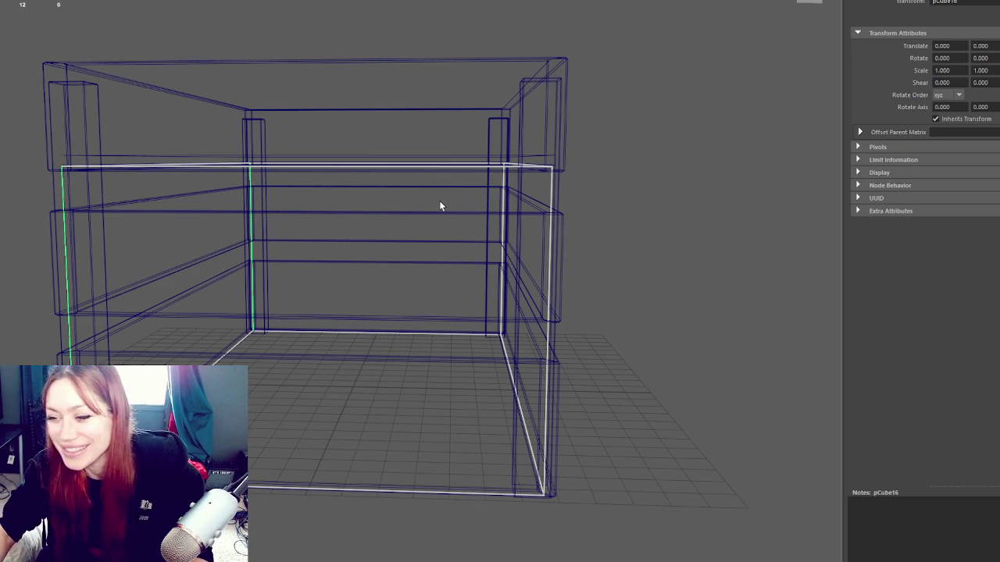
# - Select the crate's edges and raise them upward along Y
pyautogui.moveTo(468, 227)
pyautogui.mouseDown()
pyautogui.moveTo(473, 211)
pyautogui.moveTo(548, 227)
pyautogui.moveTo(688, 223)
pyautogui.mouseUp()
pyautogui.press('F8')
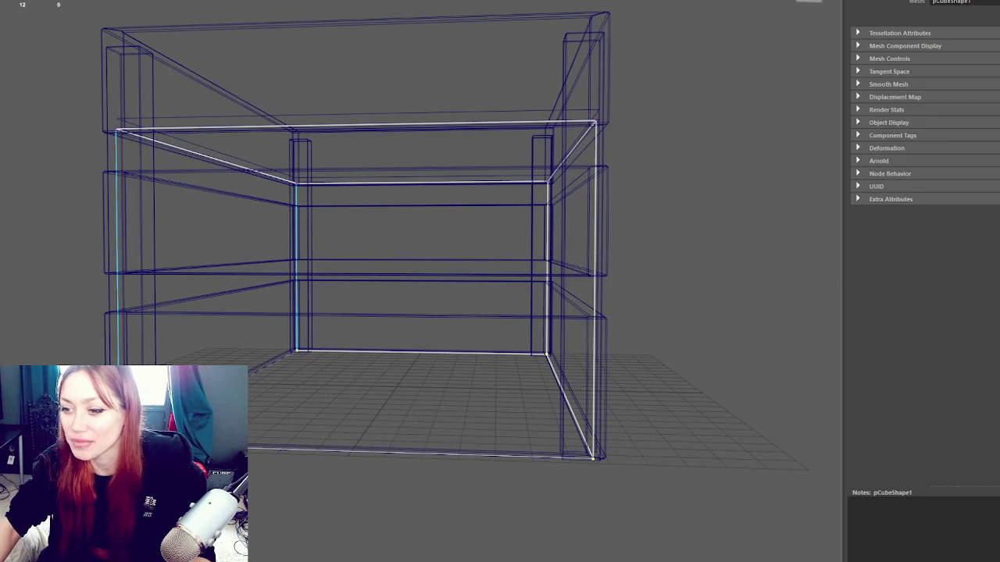
pyautogui.press('w')
pyautogui.press('5')
pyautogui.moveTo(405, 314)
pyautogui.mouseDown()
pyautogui.moveTo(404, 259)
pyautogui.moveTo(417, 219)
pyautogui.moveTo(409, 230)
pyautogui.moveTo(452, 222)
pyautogui.mouseUp()
pyautogui.press('f')
# - Duplicate the slat pCube16 to make a new board
pyautogui.click(649, 145)
pyautogui.click(584, 174)
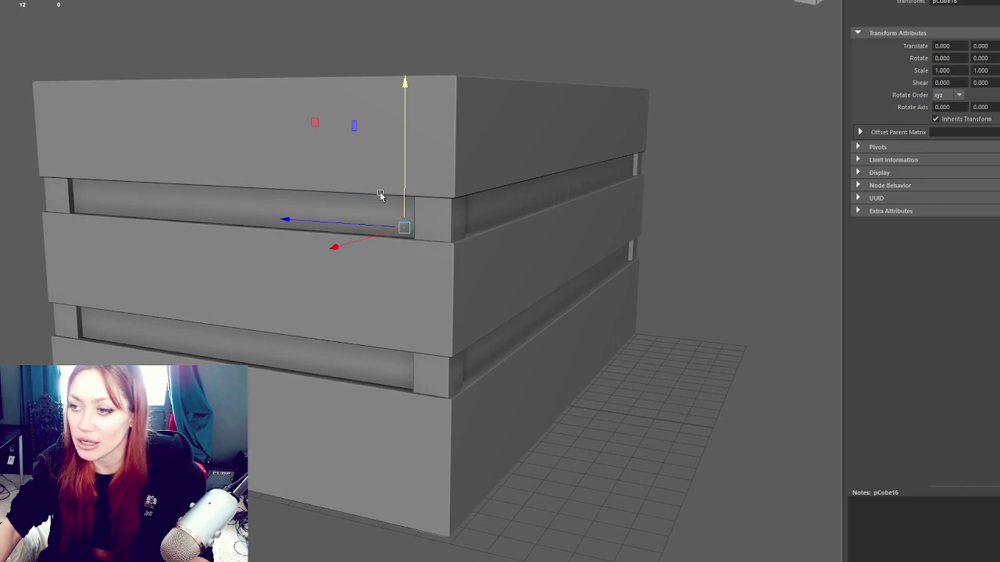
pyautogui.scroll(3, 380, 196)
pyautogui.moveTo(434, 201)
pyautogui.mouseDown()
pyautogui.moveTo(424, 206)
pyautogui.moveTo(435, 203)
pyautogui.mouseUp()
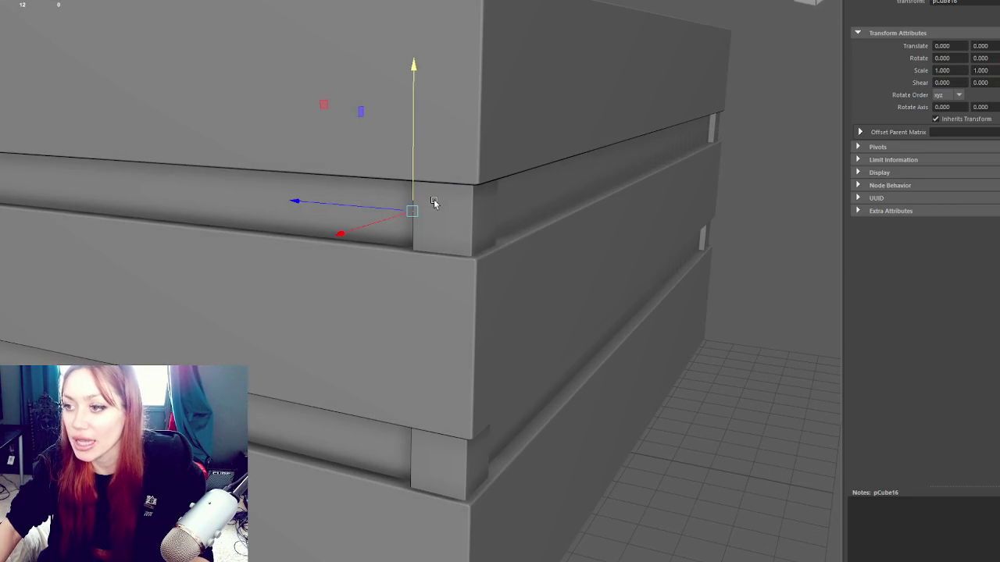
pyautogui.hotkey('ctrl', 'd')
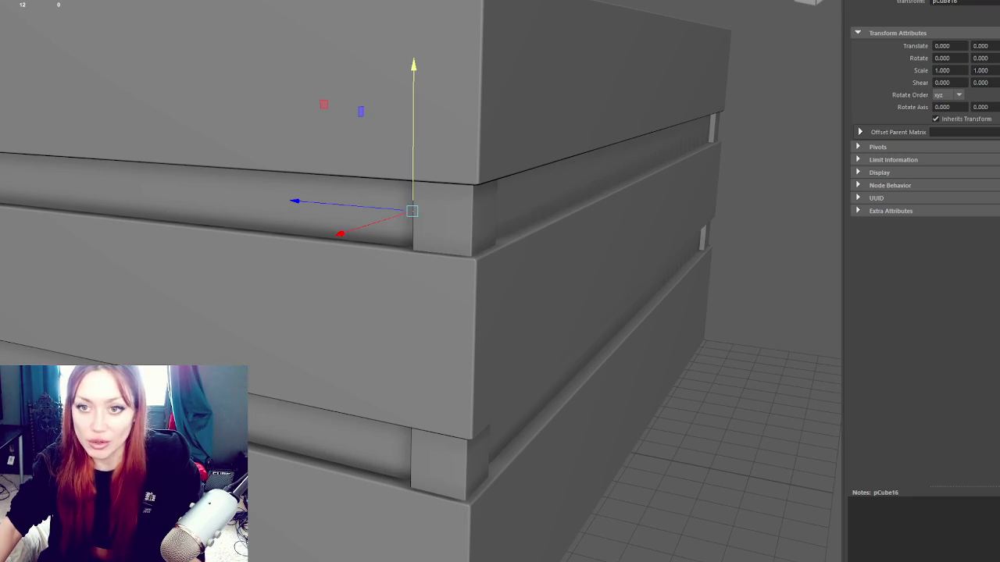
# - Toggle between wireframe and shaded display to check the new board
pyautogui.press('4')
pyautogui.moveTo(352, 224)
pyautogui.mouseDown()
pyautogui.moveTo(422, 122)
pyautogui.moveTo(478, 138)
pyautogui.mouseUp()
pyautogui.press('5')
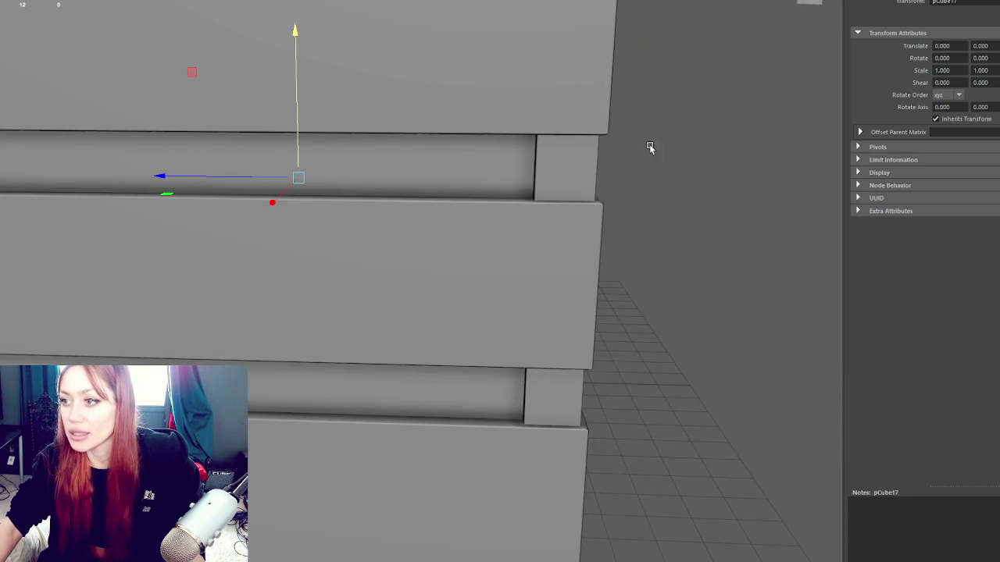
pyautogui.press('4')
pyautogui.scroll(-5, 681, 123)
pyautogui.scroll(8, 420, 387)
pyautogui.press('5')
pyautogui.press('4')
pyautogui.moveTo(480, 167)
pyautogui.mouseDown()
pyautogui.moveTo(463, 165)
pyautogui.moveTo(483, 161)
pyautogui.mouseUp()
pyautogui.press('5')
pyautogui.rightClick(673, 145)
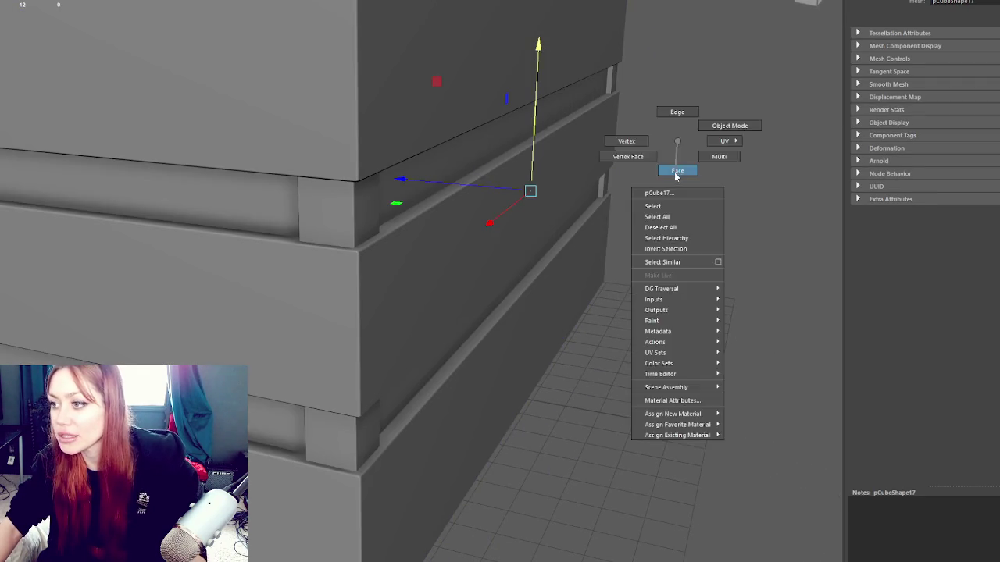
# - Select the recessed strip faces and slide them along X to line up with the posts
pyautogui.doubleClick(504, 127)
pyautogui.moveTo(505, 128)
pyautogui.mouseDown()
pyautogui.moveTo(522, 143)
pyautogui.moveTo(521, 205)
pyautogui.moveTo(529, 195)
pyautogui.moveTo(539, 216)
pyautogui.moveTo(527, 216)
pyautogui.moveTo(539, 217)
pyautogui.mouseUp()
pyautogui.scroll(5, 574, 183)
pyautogui.moveTo(575, 183)
pyautogui.mouseDown()
pyautogui.moveTo(544, 205)
pyautogui.moveTo(414, 200)
pyautogui.moveTo(253, 396)
pyautogui.moveTo(262, 393)
pyautogui.moveTo(279, 306)
pyautogui.moveTo(223, 217)
pyautogui.moveTo(368, 219)
pyautogui.moveTo(205, 260)
pyautogui.moveTo(216, 258)
pyautogui.moveTo(214, 234)
pyautogui.moveTo(758, 225)
pyautogui.moveTo(352, 257)
pyautogui.moveTo(276, 236)
pyautogui.moveTo(297, 351)
pyautogui.mouseUp()
pyautogui.moveTo(281, 386)
pyautogui.mouseDown()
pyautogui.moveTo(307, 388)
pyautogui.moveTo(289, 386)
pyautogui.moveTo(477, 326)
pyautogui.moveTo(568, 320)
pyautogui.moveTo(557, 312)
pyautogui.moveTo(573, 296)
pyautogui.mouseUp()
pyautogui.moveTo(429, 433)
pyautogui.mouseDown()
pyautogui.moveTo(415, 429)
pyautogui.moveTo(430, 432)
pyautogui.mouseUp()
# - Return to object mode and reselect the whole box
pyautogui.moveTo(517, 361); pyautogui.dragTo(425, 366)
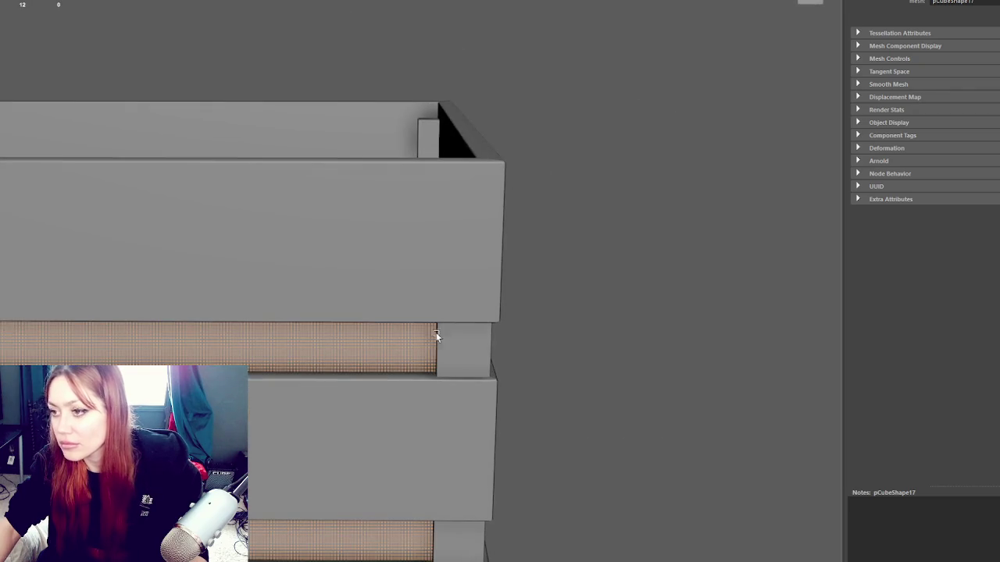
pyautogui.press('F8')
pyautogui.click(596, 93)
pyautogui.scroll(-3, 328, 274)
pyautogui.click(321, 314)
pyautogui.scroll(-3, 321, 315)
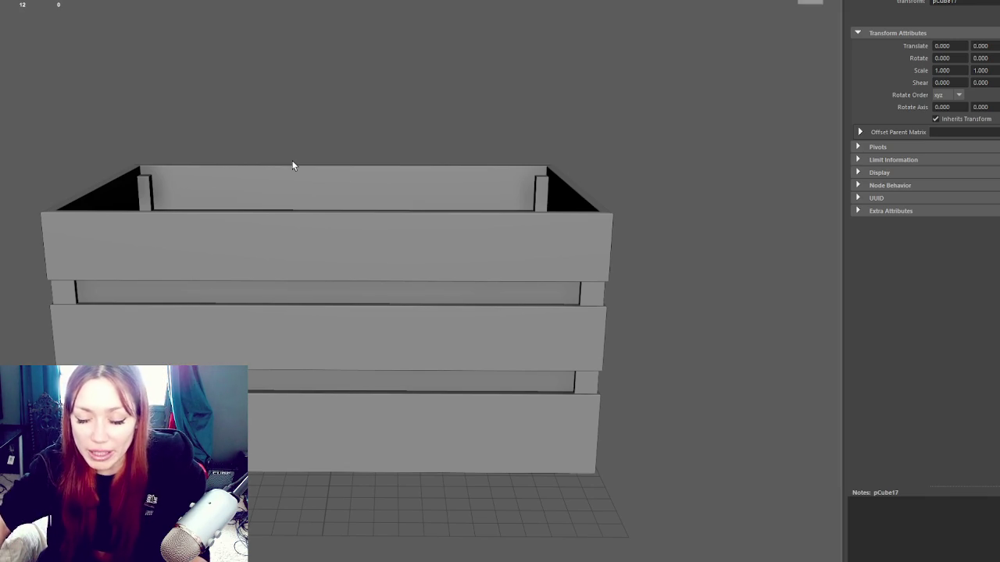
pyautogui.hotkey('ctrl', 'z')
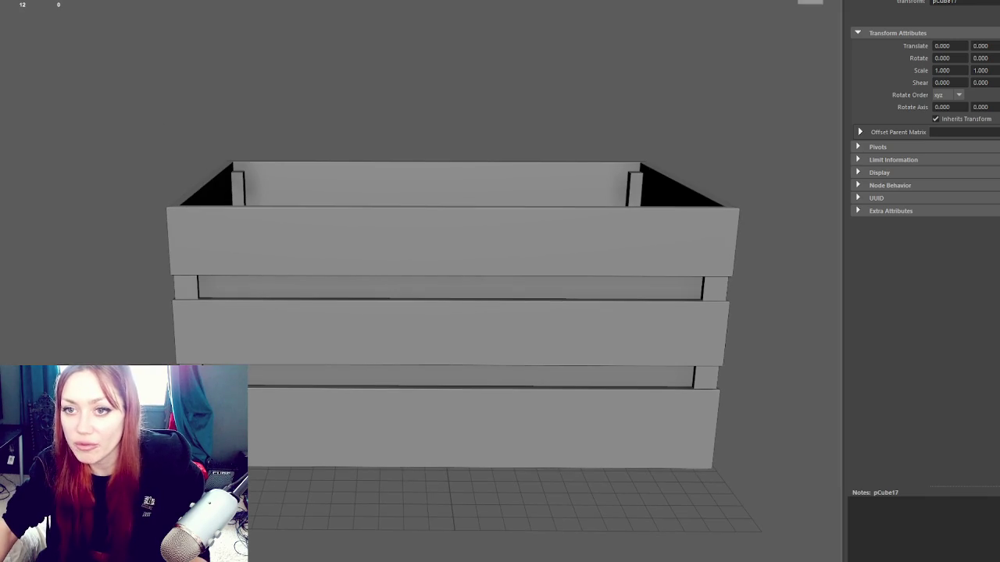
pyautogui.moveTo(71, 113)
pyautogui.mouseDown()
pyautogui.moveTo(127, 112)
pyautogui.moveTo(96, 96)
pyautogui.mouseUp()
pyautogui.moveTo(221, 247)
pyautogui.mouseDown()
pyautogui.moveTo(285, 431)
pyautogui.moveTo(279, 370)
pyautogui.mouseUp()
pyautogui.click(155, 246)
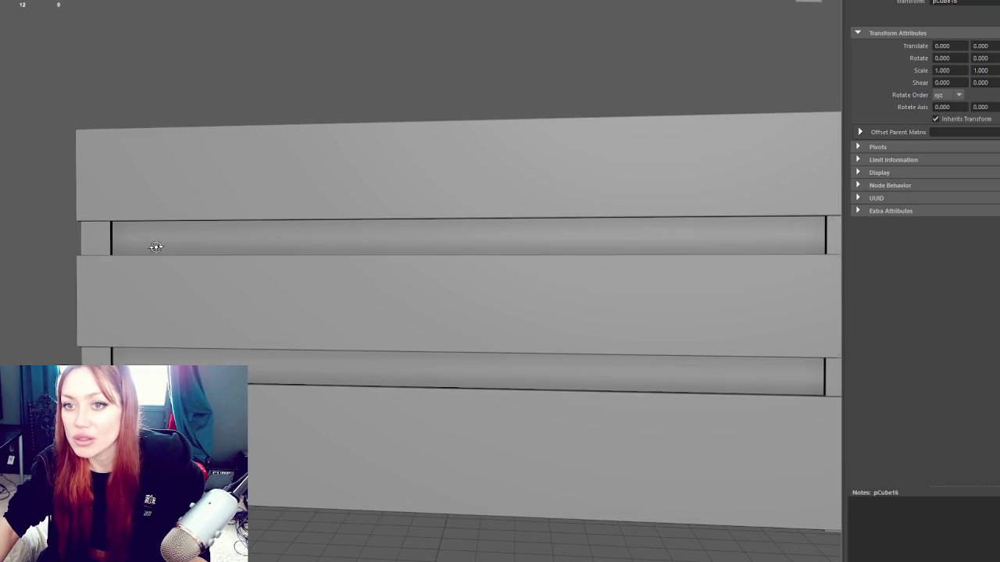
pyautogui.moveTo(156, 246); pyautogui.dragTo(203, 257)
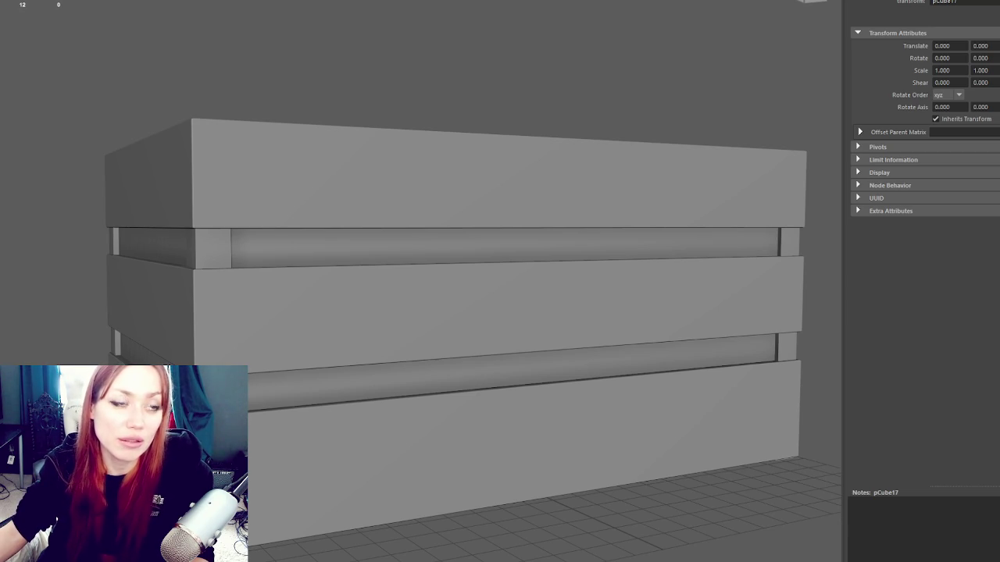
# - Undo the last edit, switch to wireframe, and alternate selecting pCube16 and pCube17
pyautogui.click(130, 55)
pyautogui.hotkey('ctrl', 'z')
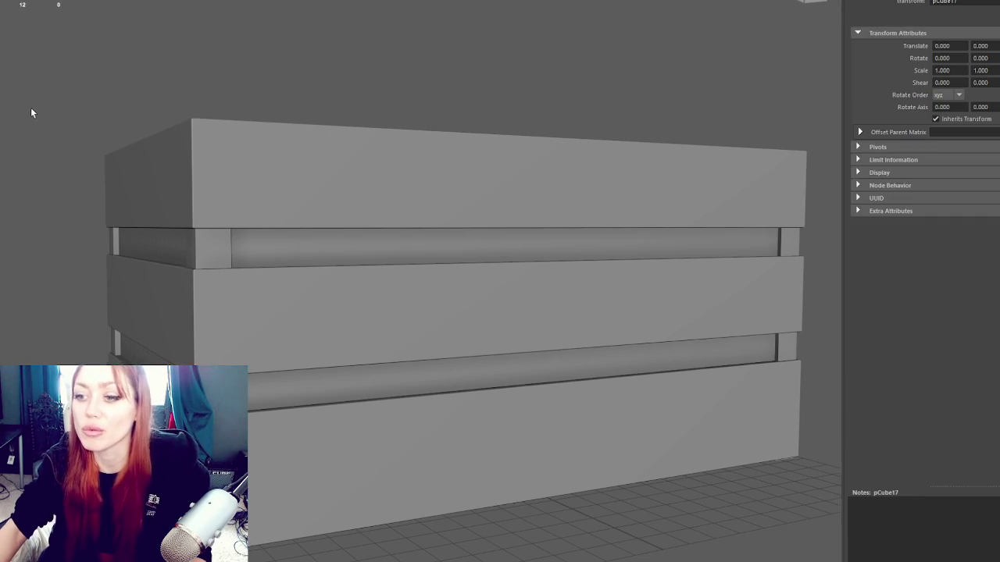
pyautogui.press('4')
pyautogui.click(469, 226)
pyautogui.click(469, 225)
pyautogui.click(469, 226)
pyautogui.click(468, 225)
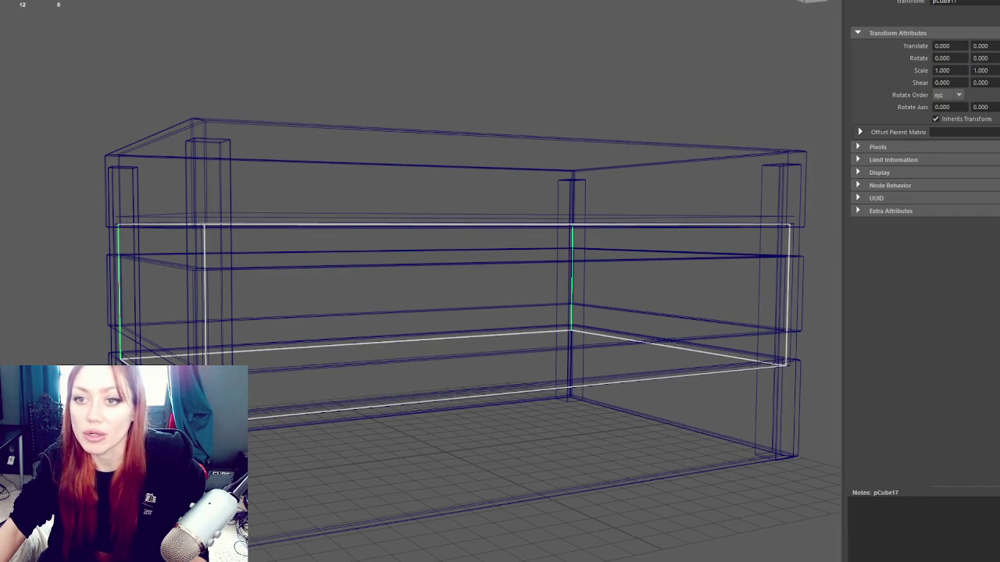
pyautogui.moveTo(468, 274); pyautogui.dragTo(500, 257)
pyautogui.click(469, 211)
pyautogui.click(469, 211)
pyautogui.moveTo(78, 117)
pyautogui.mouseDown()
pyautogui.moveTo(123, 134)
pyautogui.moveTo(172, 119)
pyautogui.moveTo(196, 125)
pyautogui.mouseUp()
# - Step the selection between pCube16 and pCube17 with arrow keys, ending on pCube17
pyautogui.press('Right')
pyautogui.hotkey('ctrl', 'z')
pyautogui.hotkey('ctrl', 'z')
pyautogui.hotkey('shift', 'z')
pyautogui.hotkey('shift', 'z')
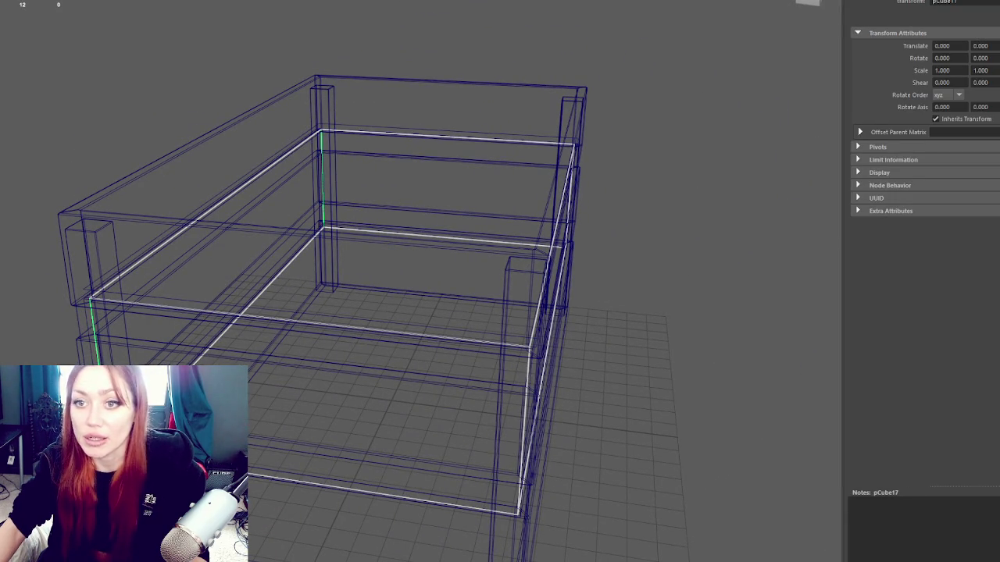
pyautogui.press('Left')
pyautogui.press('Right')
pyautogui.press('Left')
pyautogui.press('Right')
pyautogui.moveTo(2, 78)
pyautogui.mouseDown()
pyautogui.moveTo(47, 86)
pyautogui.moveTo(32, 110)
pyautogui.moveTo(125, 187)
pyautogui.mouseUp()
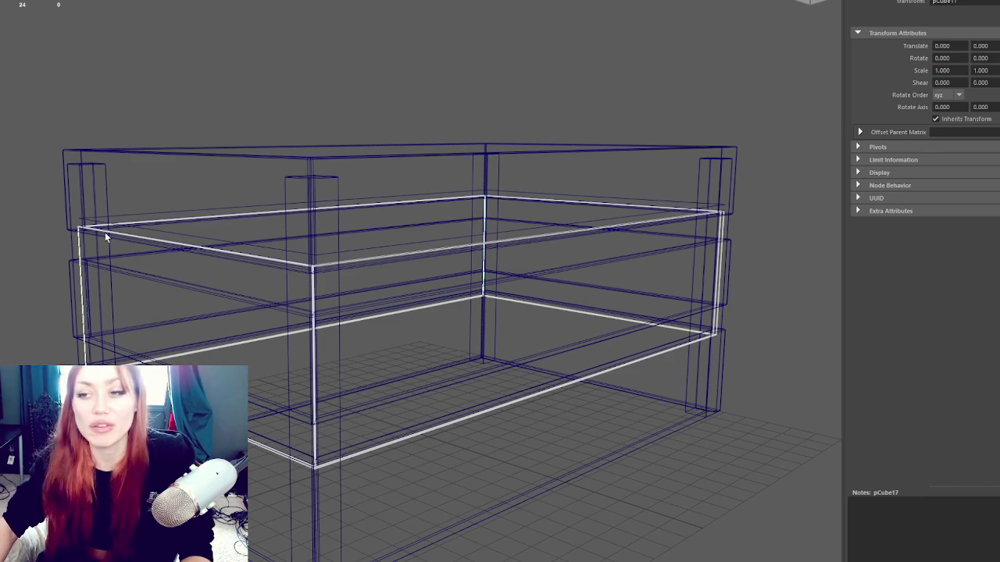
pyautogui.keyDown('ctrl'); pyautogui.click(484, 242); pyautogui.keyUp('ctrl')
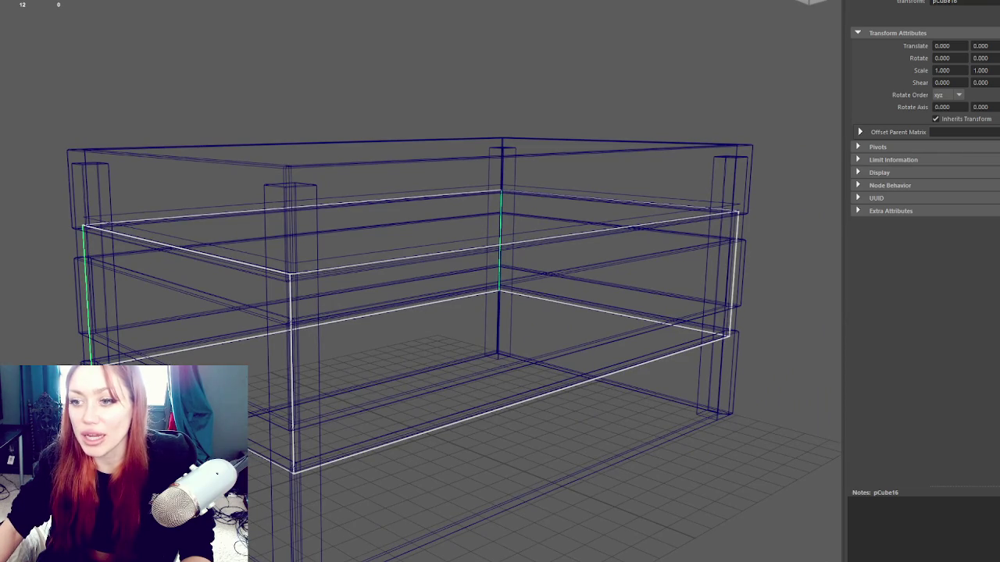
pyautogui.click(312, 207)
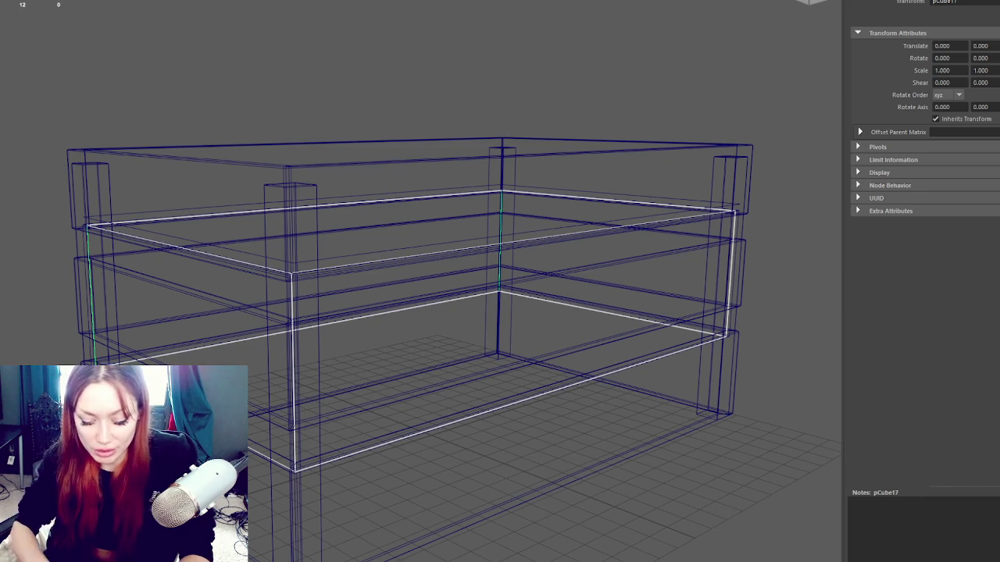
pyautogui.write('Boarding')
# - Confirm pCube17's new name Boarding and walk its hierarchy down to the child slat pCube14
pyautogui.press('Return')
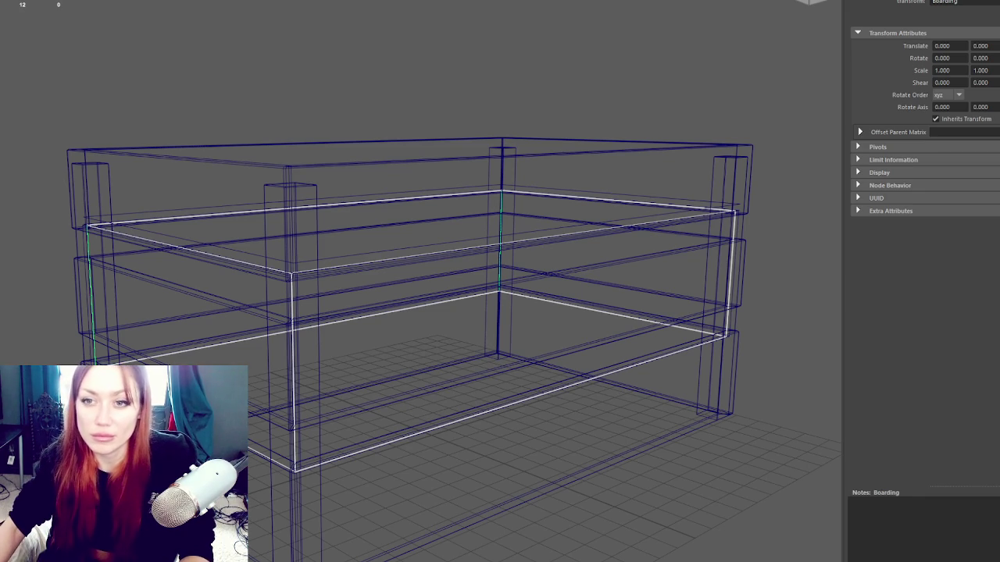
pyautogui.click(390, 200)
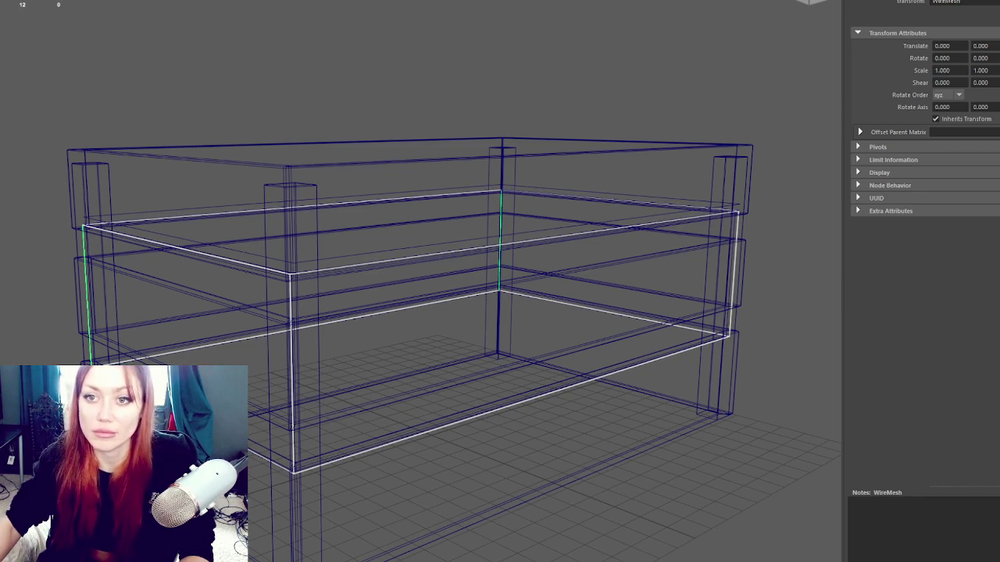
pyautogui.press('Up')
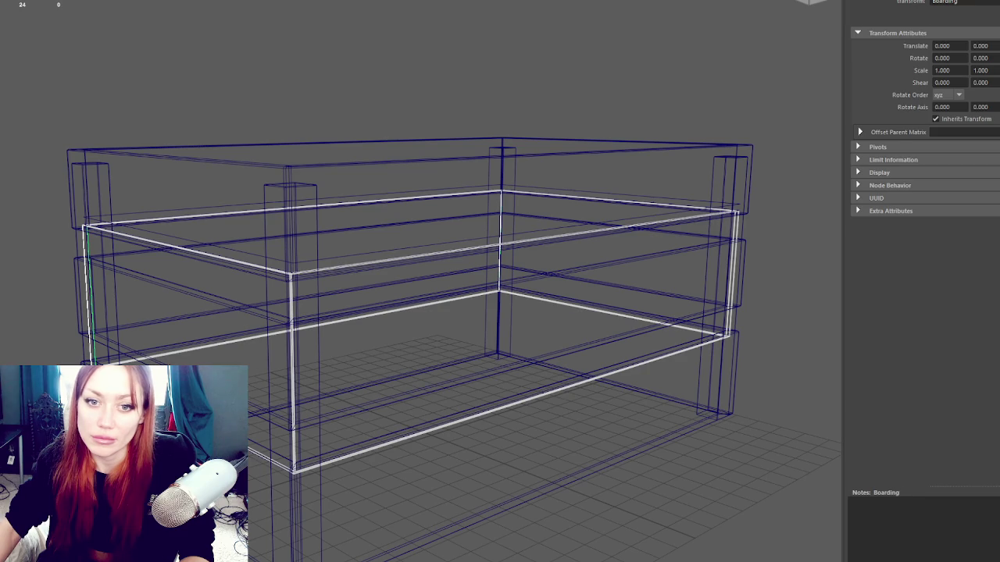
pyautogui.press('Down')
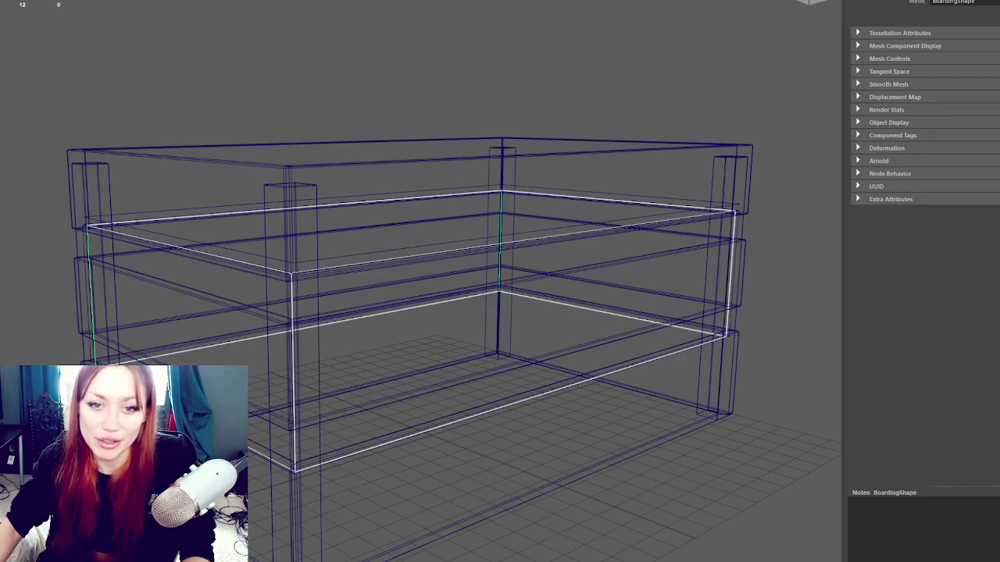
pyautogui.press('Up')
pyautogui.press('Down')
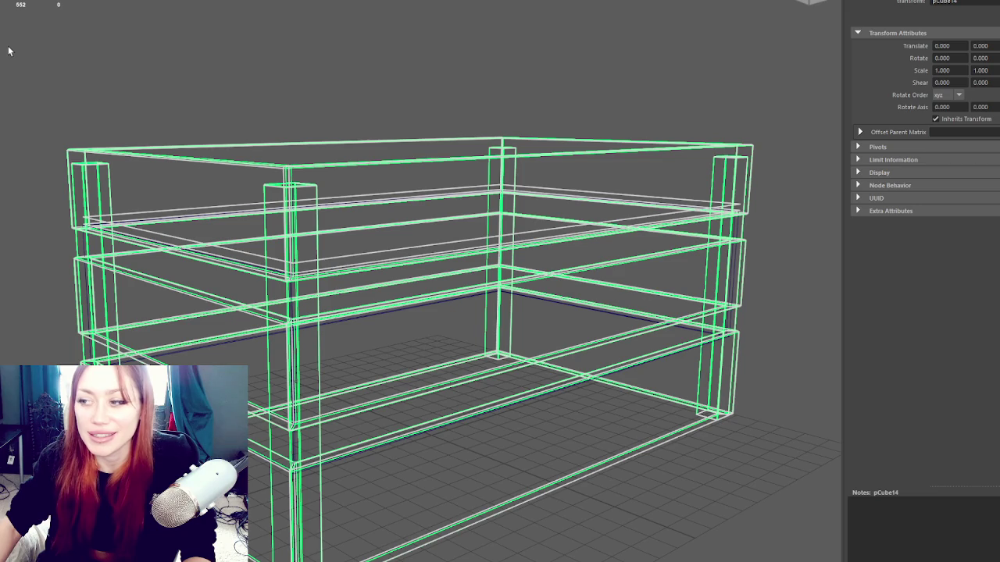
pyautogui.click(80, 246)
pyautogui.hotkey('ctrl', 'z')
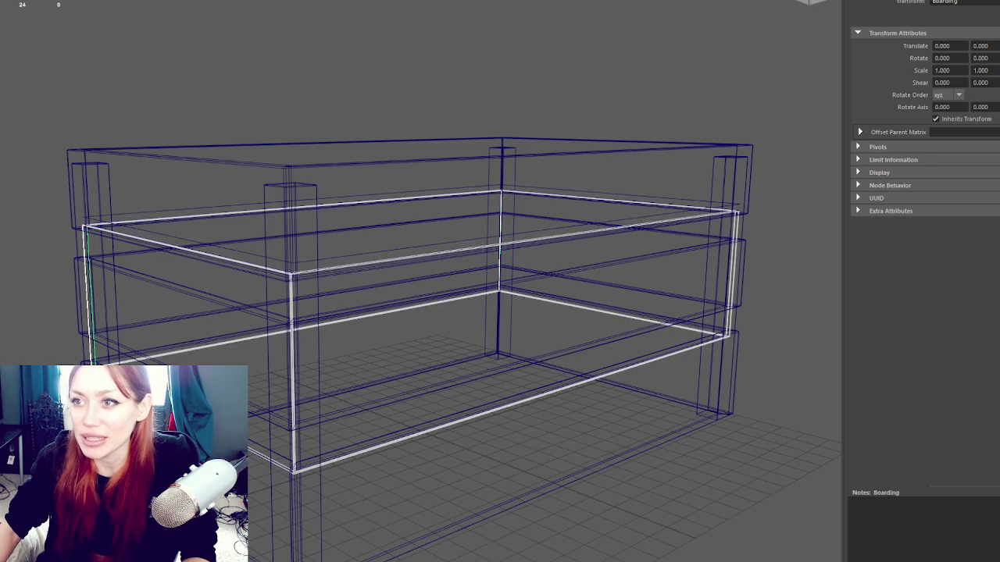
pyautogui.press('Up')
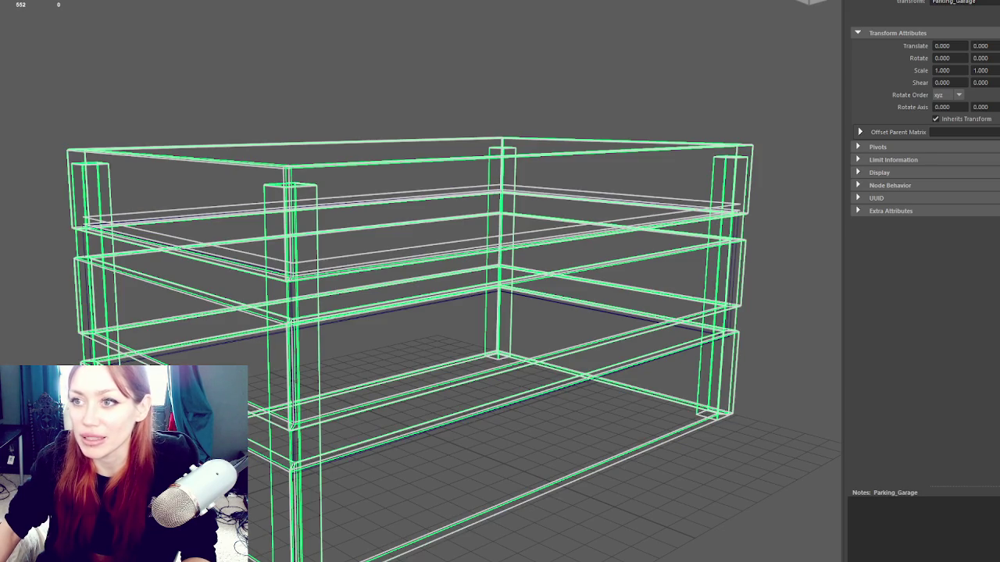
pyautogui.press('Down')
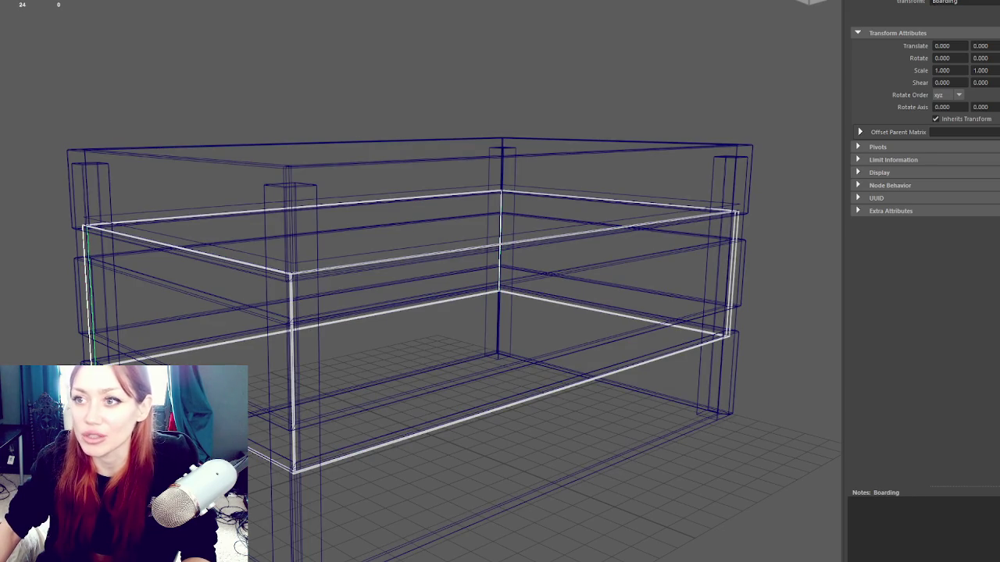
pyautogui.click(92, 56)
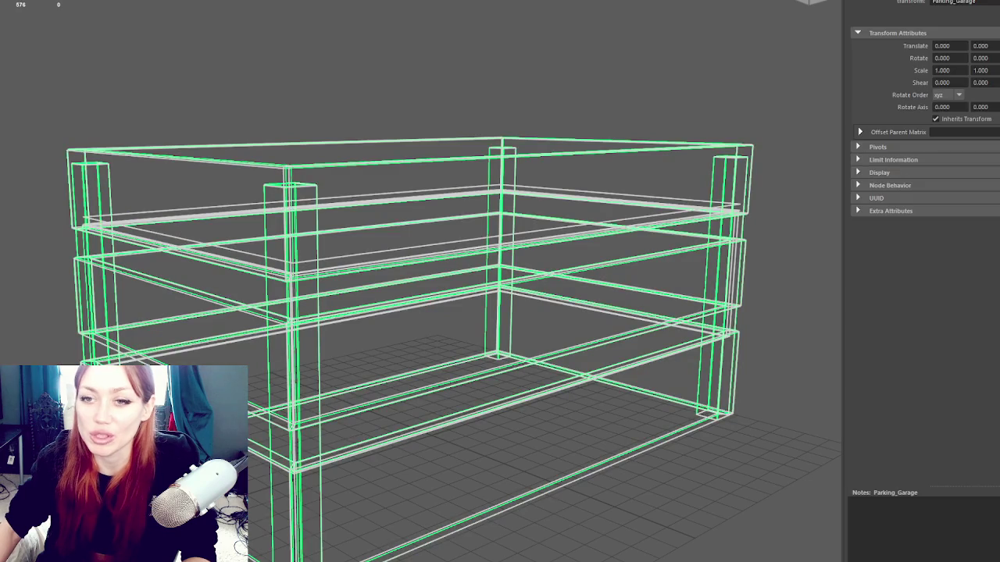
pyautogui.moveTo(91, 69)
pyautogui.keyDown('alt'); pyautogui.mouseDown()
pyautogui.moveTo(226, 81)
pyautogui.moveTo(235, 49)
pyautogui.moveTo(398, 94)
pyautogui.moveTo(406, 86)
pyautogui.mouseUp(); pyautogui.keyUp('alt')
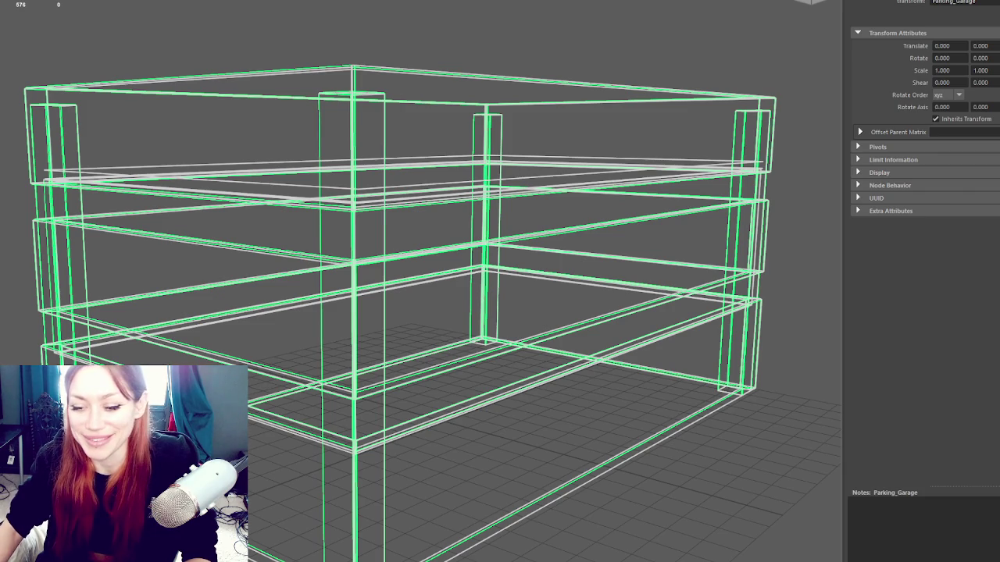
pyautogui.press('Escape')
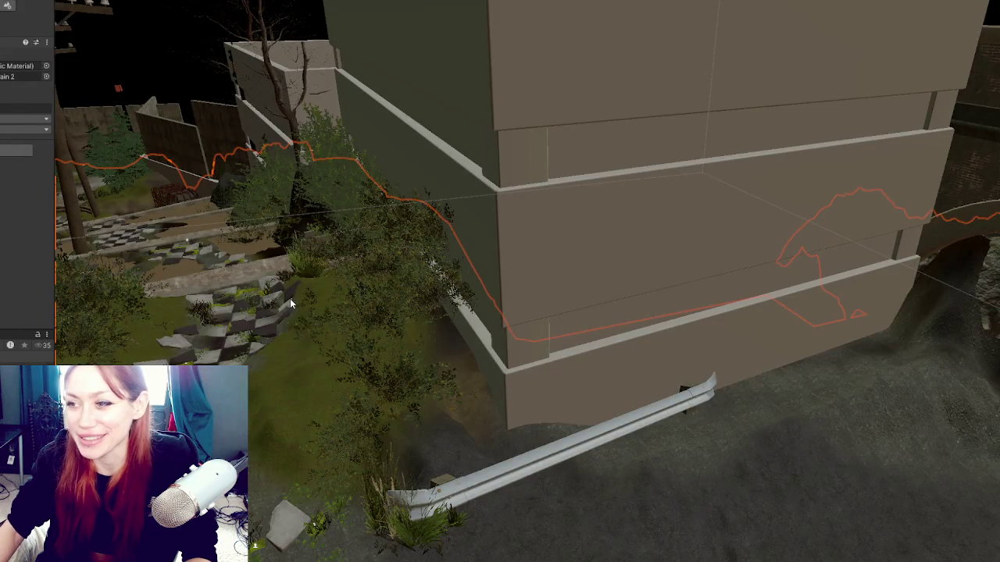
pyautogui.moveTo(290, 299)
pyautogui.mouseDown()
pyautogui.moveTo(504, 98)
pyautogui.moveTo(477, 145)
pyautogui.moveTo(309, 140)
pyautogui.mouseUp()
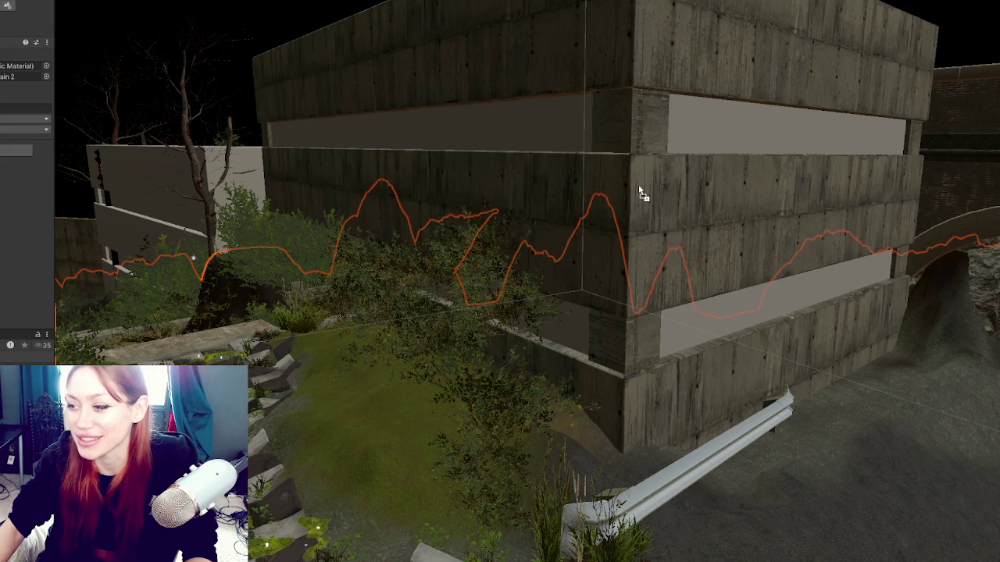
# - Inspect the textured garage wall up close, then select the Parking_Garage central pillar's faces
pyautogui.moveTo(643, 194)
pyautogui.mouseDown()
pyautogui.moveTo(679, 192)
pyautogui.moveTo(540, 217)
pyautogui.moveTo(547, 235)
pyautogui.mouseUp()
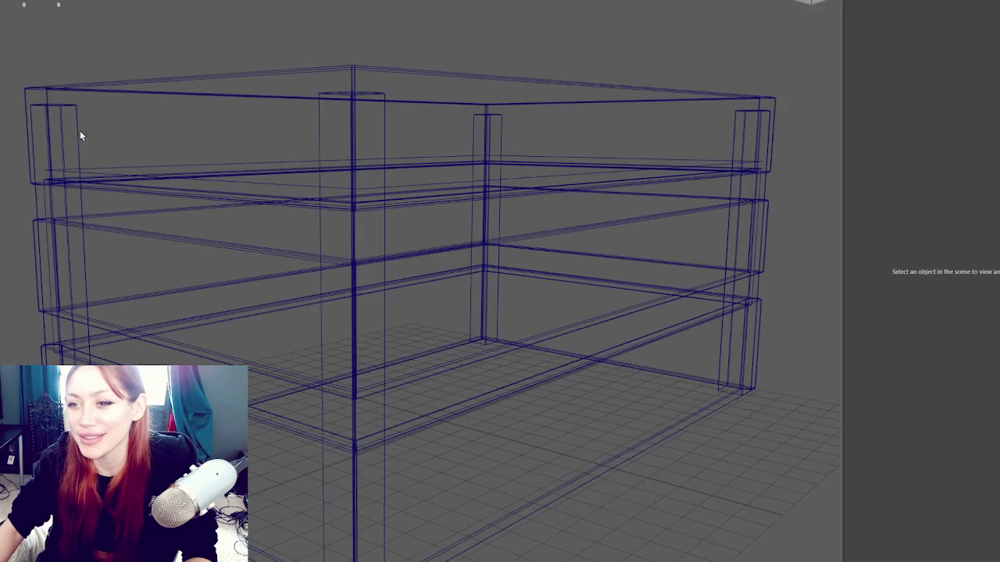
pyautogui.click(78, 134)
pyautogui.rightClick(121, 75)
pyautogui.click(333, 263)
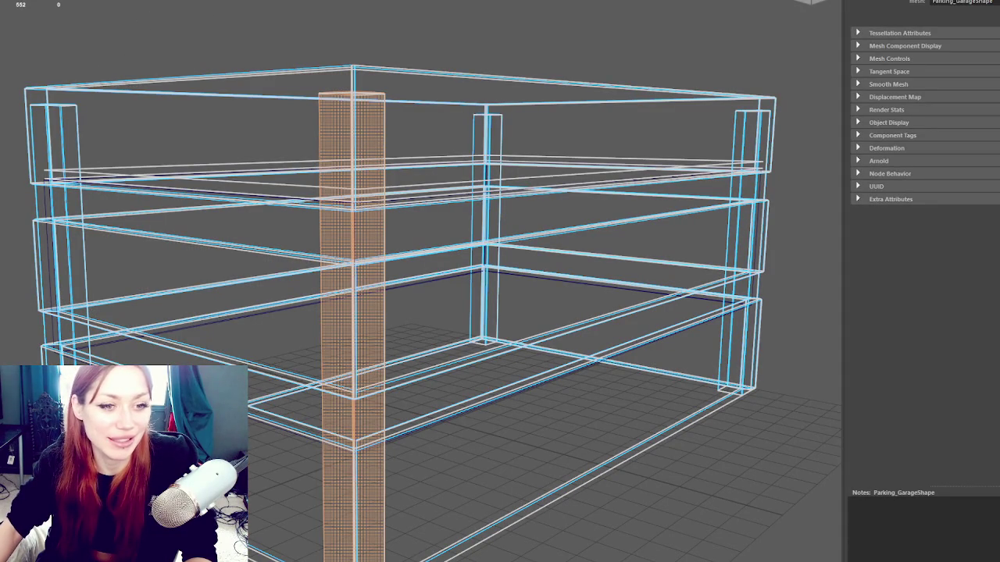
# - Select the left corner, right and back middle pillar faces and switch to the Move tool
pyautogui.keyDown('shift'); pyautogui.click(68, 196); pyautogui.keyUp('shift')
pyautogui.keyDown('shift'); pyautogui.click(485, 173); pyautogui.keyUp('shift')
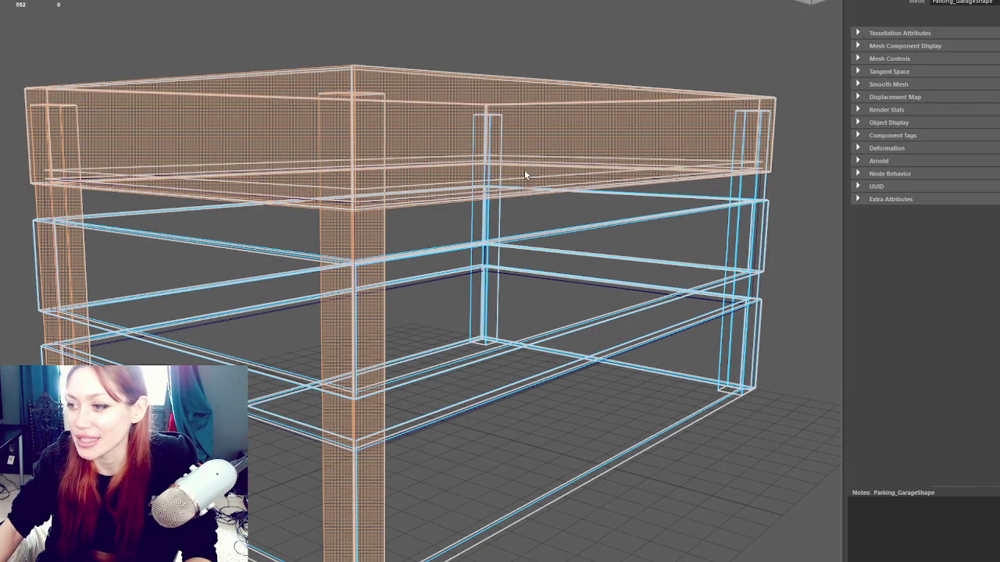
pyautogui.keyDown('shift'); pyautogui.click(755, 183); pyautogui.keyUp('shift')
pyautogui.keyDown('shift'); pyautogui.click(750, 203); pyautogui.keyUp('shift')
pyautogui.moveTo(767, 225); pyautogui.dragTo(539, 214)
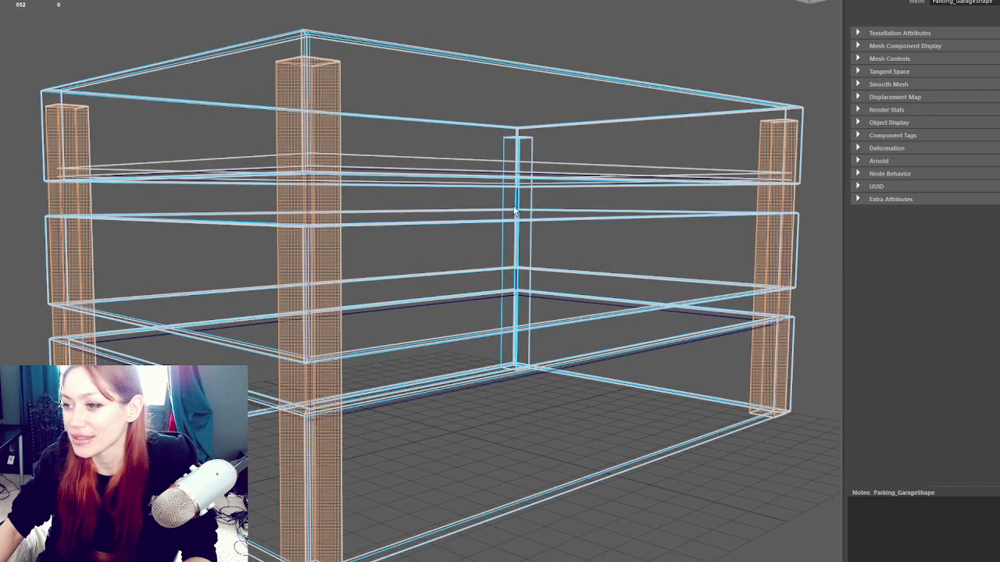
pyautogui.keyDown('shift'); pyautogui.click(517, 198); pyautogui.keyUp('shift')
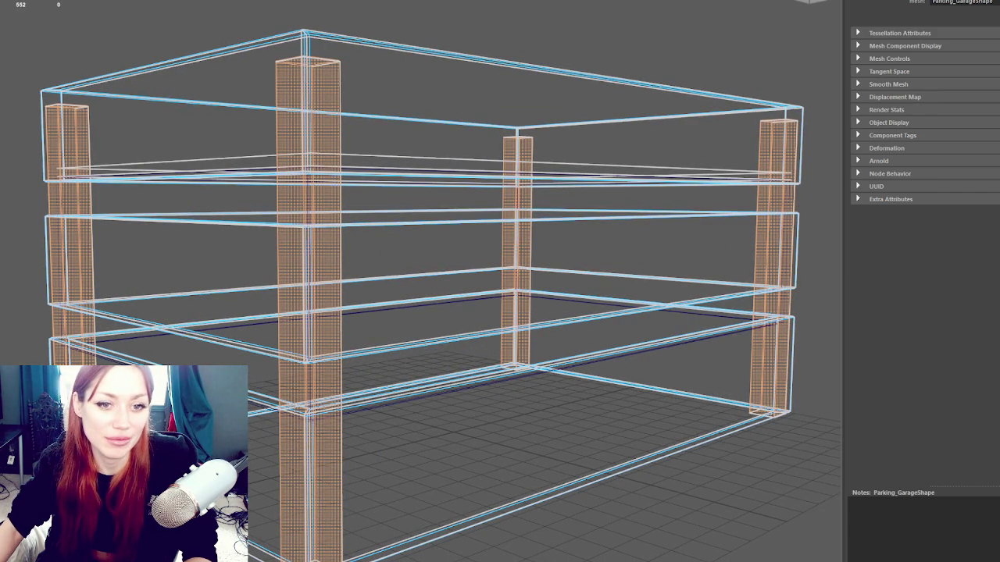
pyautogui.press('w')
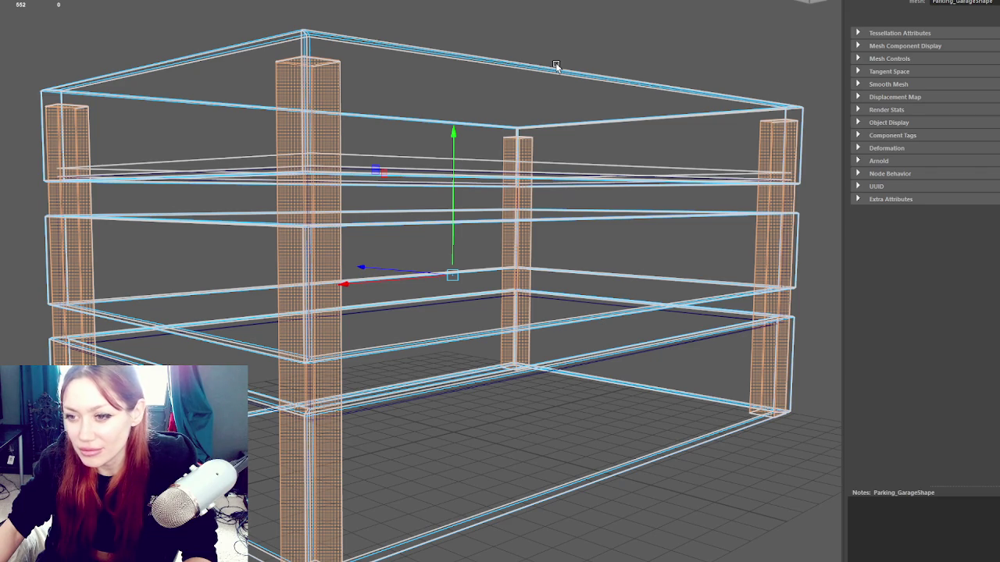
# - Show the model shaded again and zoom in close to the box corner
pyautogui.press('5')
pyautogui.scroll(5, 297, 196)
pyautogui.moveTo(435, 206)
pyautogui.mouseDown()
pyautogui.moveTo(325, 211)
pyautogui.moveTo(315, 226)
pyautogui.moveTo(430, 196)
pyautogui.moveTo(498, 196)
pyautogui.moveTo(486, 202)
pyautogui.mouseUp()
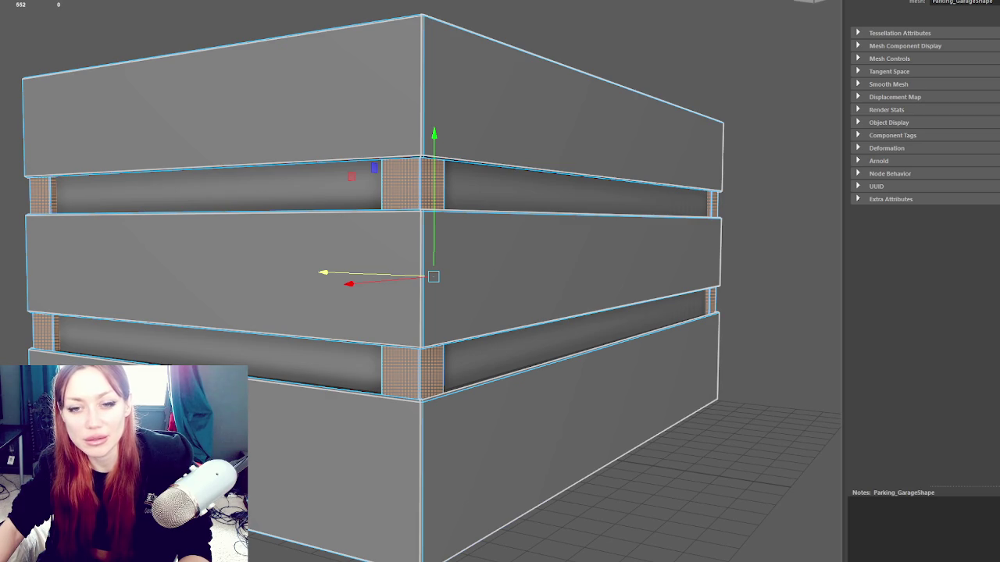
pyautogui.click(23, 22)
pyautogui.click(37, 186)
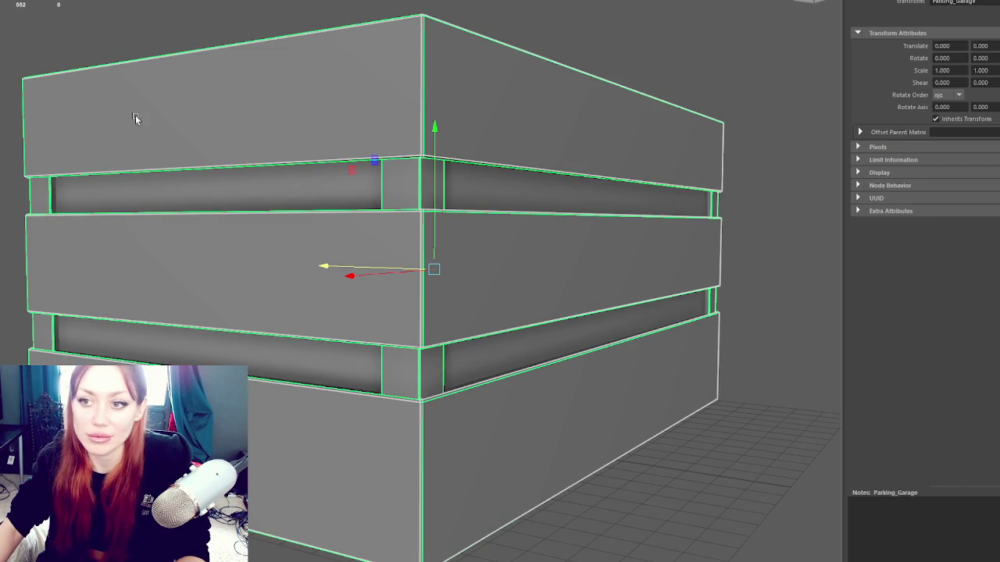
pyautogui.click(571, 437)
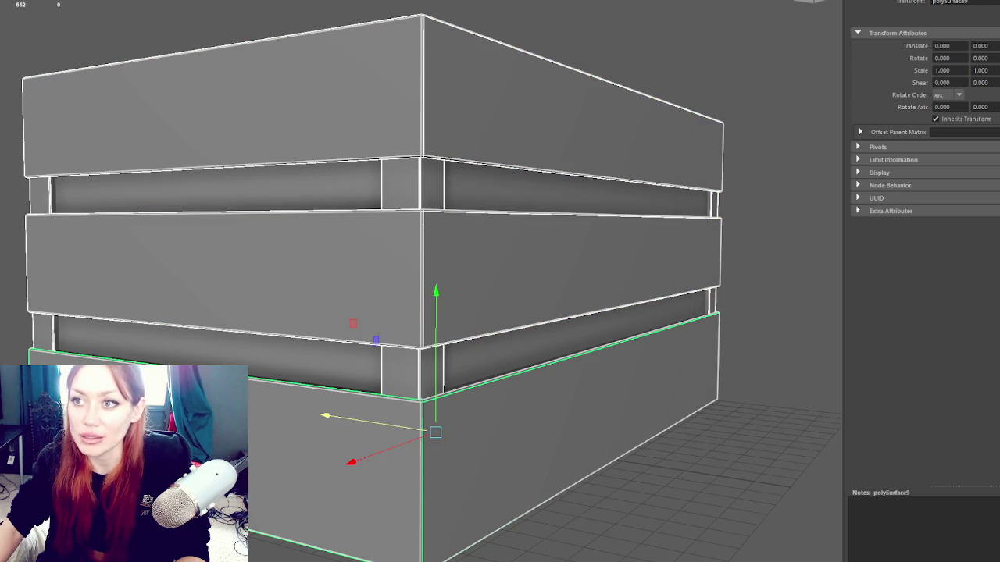
pyautogui.click(36, 205)
pyautogui.click(407, 198)
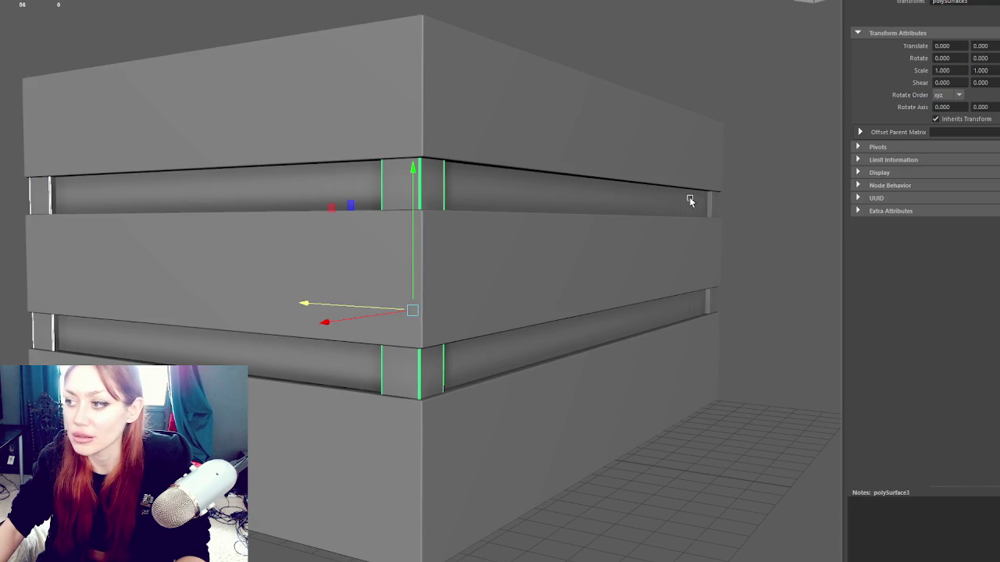
pyautogui.click(535, 53)
pyautogui.hotkey('ctrl', 'z')
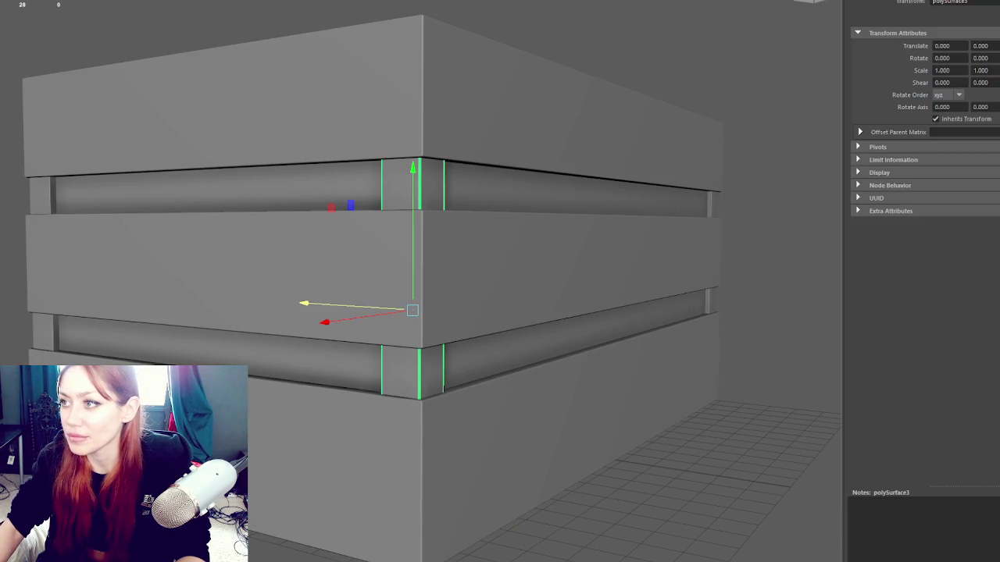
pyautogui.press('4')
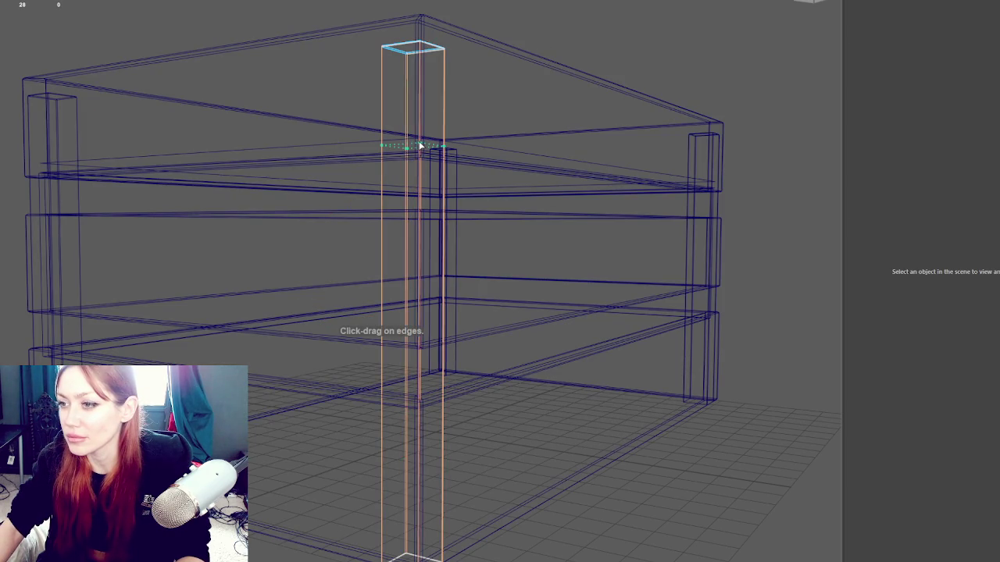
pyautogui.click(415, 221)
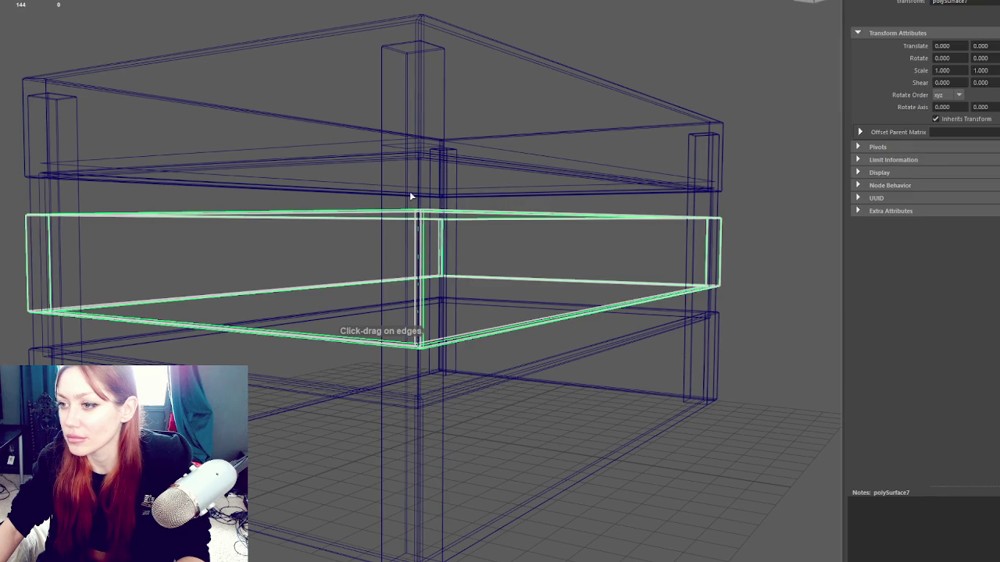
pyautogui.click(406, 201)
pyautogui.click(406, 203)
pyautogui.click(404, 200)
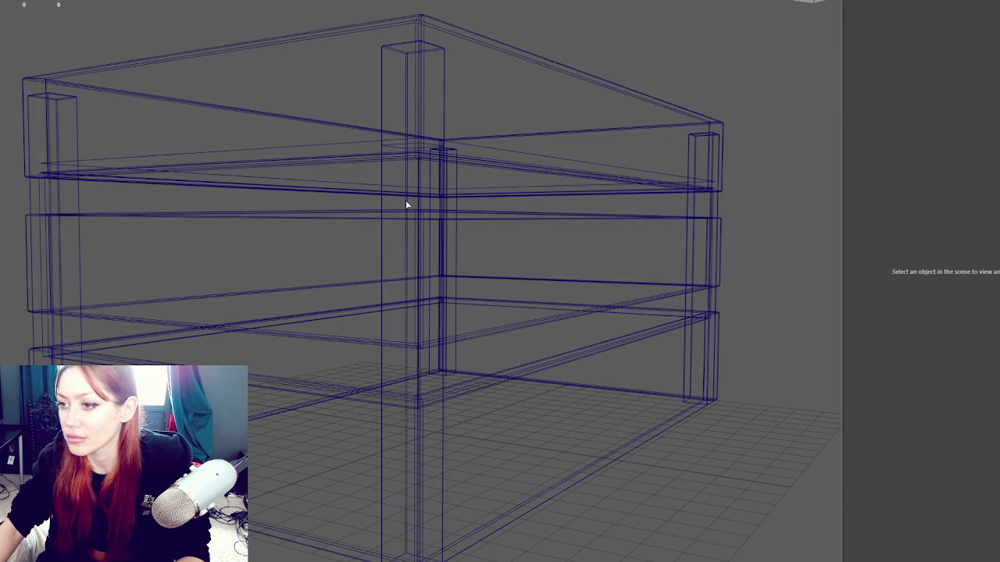
pyautogui.click(406, 207)
pyautogui.press('F10')
pyautogui.rightClick(581, 9)
pyautogui.click(579, 16)
pyautogui.moveTo(587, 23)
pyautogui.mouseDown()
pyautogui.moveTo(440, 75)
pyautogui.moveTo(395, 63)
pyautogui.moveTo(379, 40)
pyautogui.moveTo(549, 10)
pyautogui.moveTo(373, 49)
pyautogui.moveTo(383, 18)
pyautogui.moveTo(649, 24)
pyautogui.moveTo(716, 72)
pyautogui.moveTo(607, 24)
pyautogui.moveTo(573, 23)
pyautogui.moveTo(627, 24)
pyautogui.moveTo(585, 23)
pyautogui.moveTo(602, 27)
pyautogui.mouseUp()
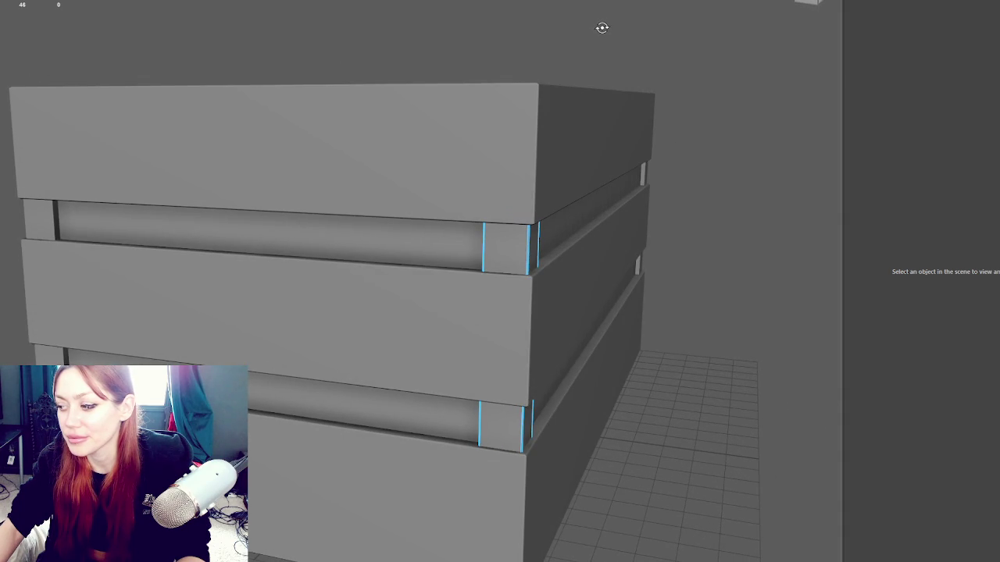
pyautogui.click(536, 42)
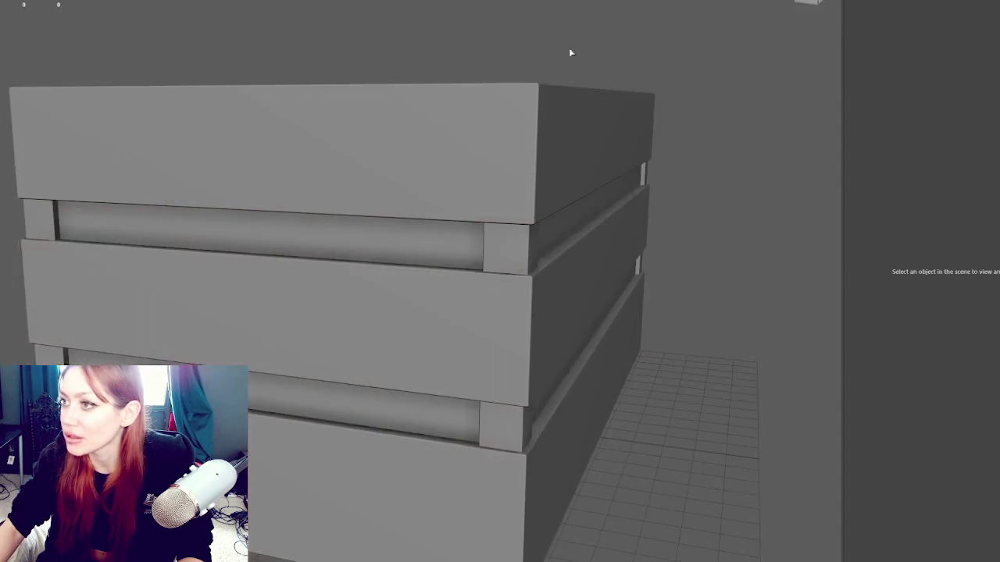
pyautogui.click(505, 249)
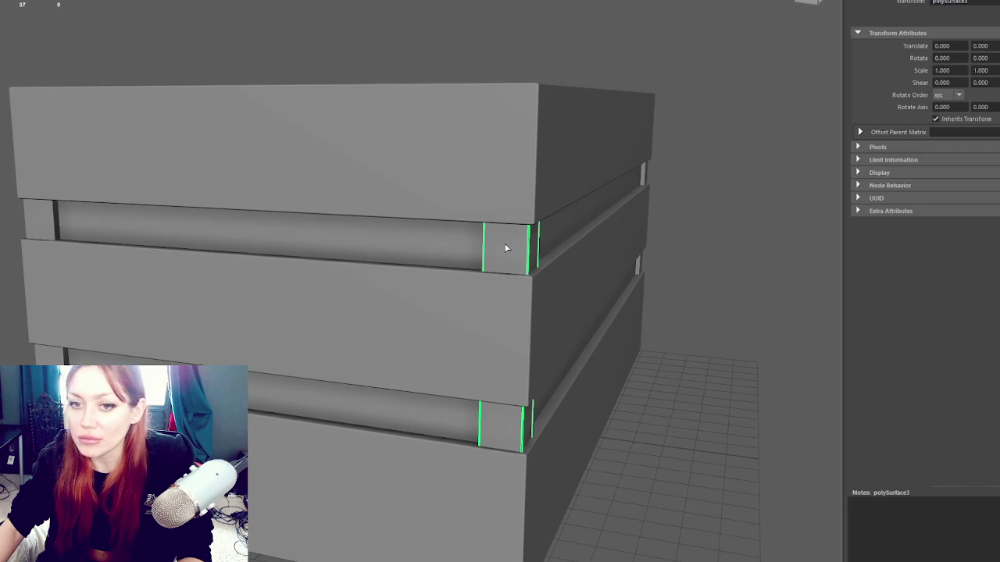
# - Switch to wireframe and select the front corner post, toggling component editing and shading
pyautogui.press('4')
pyautogui.rightClick(508, 246)
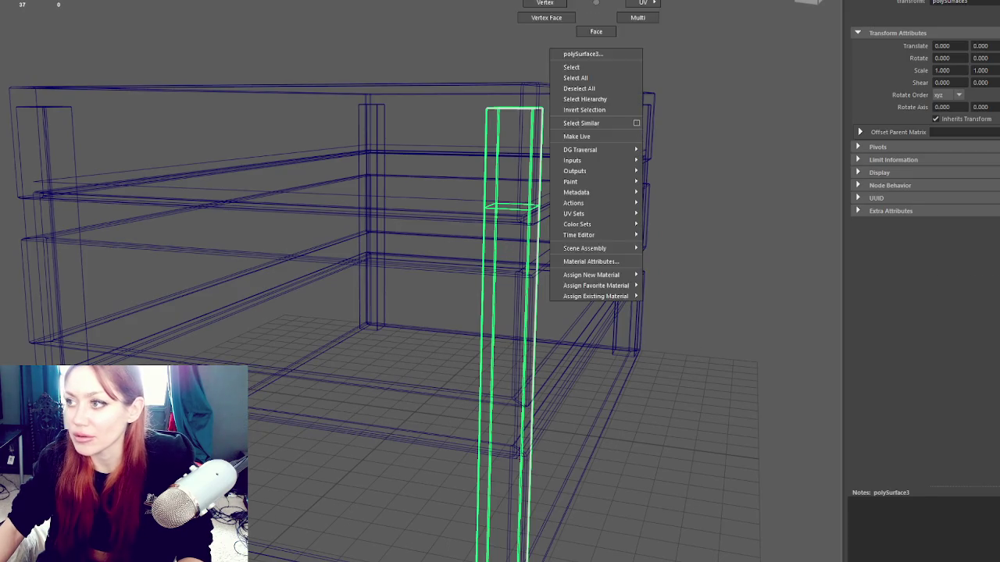
pyautogui.click(512, 212)
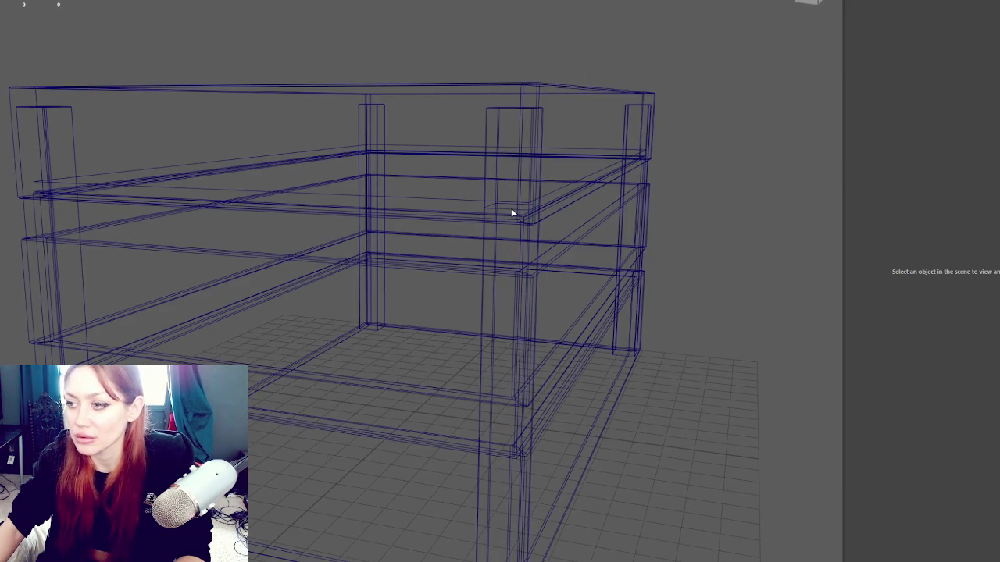
pyautogui.click(506, 208)
pyautogui.press('F8')
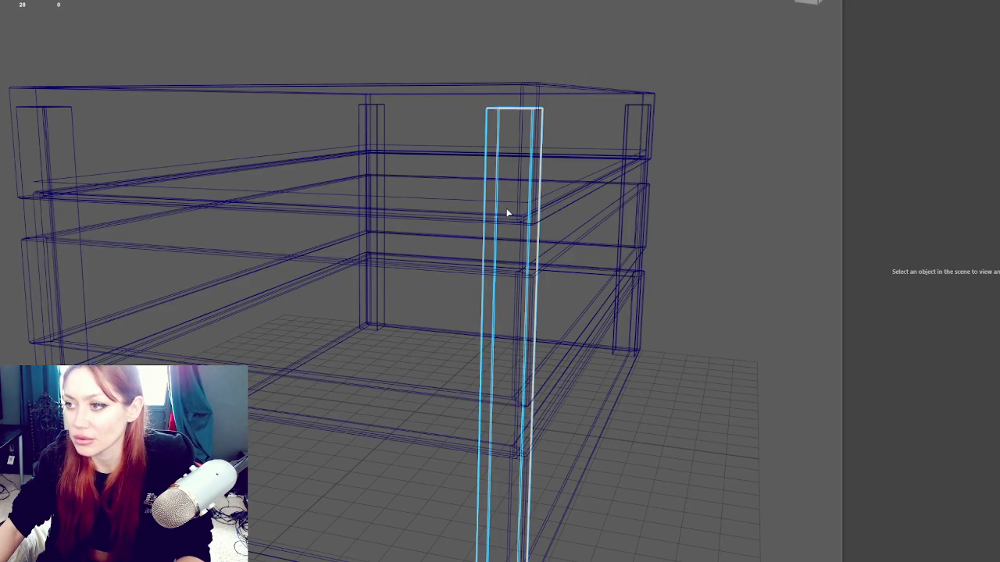
pyautogui.press('5')
pyautogui.press('F8')
pyautogui.press('4')
# - Try selecting the rail and several posts in wireframe, ending on the left front post
pyautogui.click(486, 226)
pyautogui.click(484, 232)
pyautogui.click(359, 167)
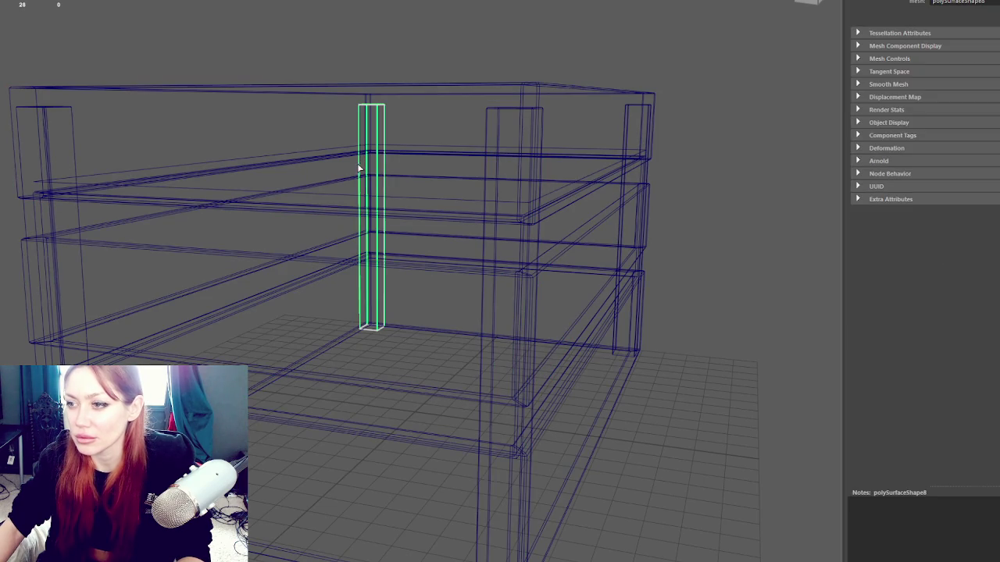
pyautogui.click(24, 231)
pyautogui.click(625, 182)
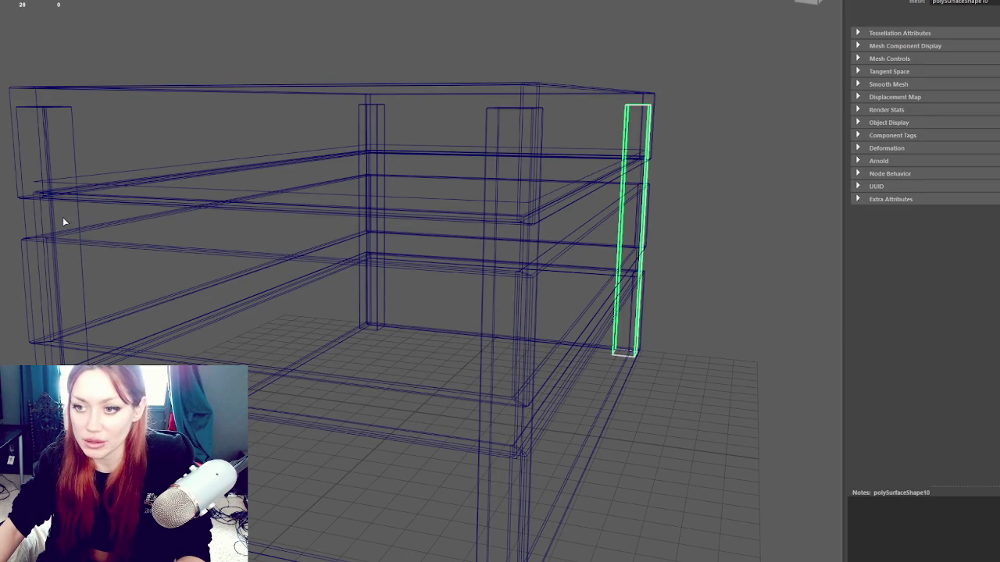
pyautogui.click(43, 216)
pyautogui.click(393, 125)
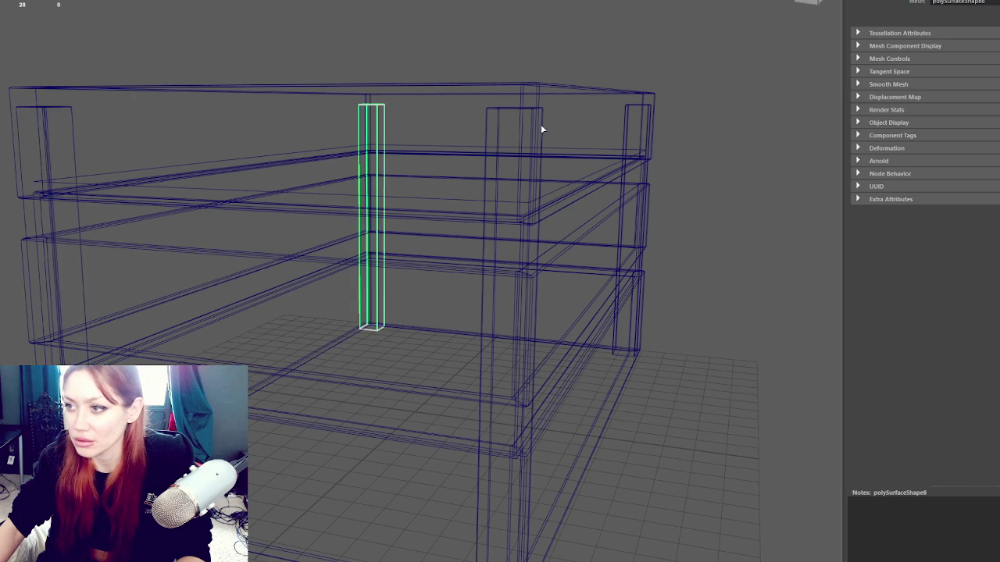
pyautogui.click(519, 136)
pyautogui.click(653, 97)
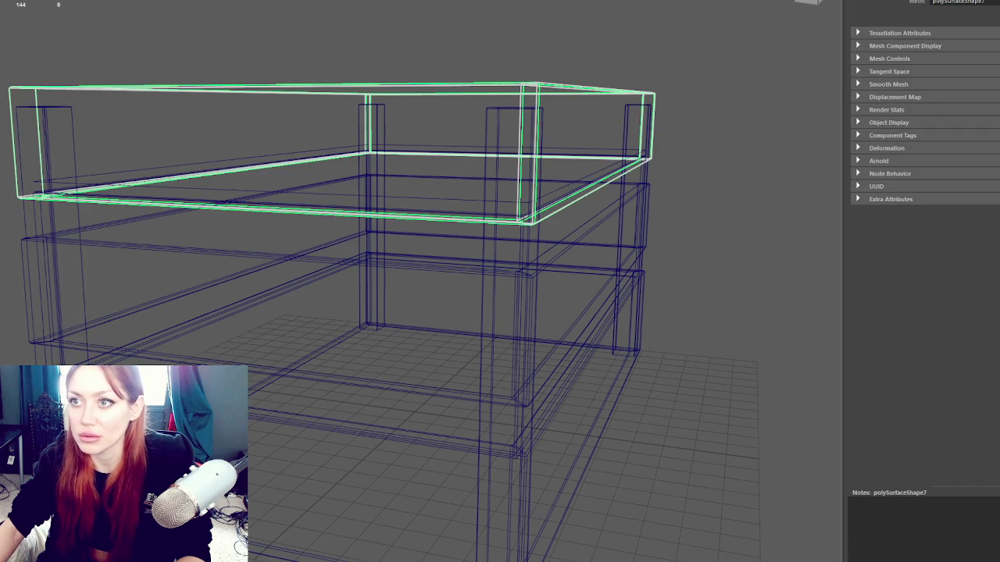
pyautogui.click(52, 119)
pyautogui.click(72, 123)
# - Narrow the selection down to only the far-right post
pyautogui.rightClick(145, 40)
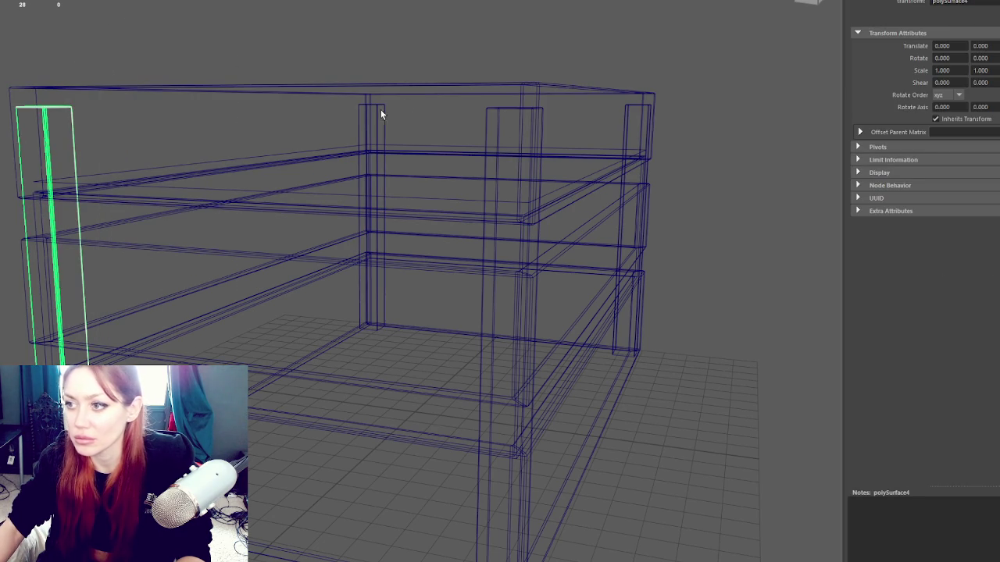
pyautogui.keyDown('shift'); pyautogui.click(381, 113); pyautogui.keyUp('shift')
pyautogui.keyDown('shift'); pyautogui.click(540, 113); pyautogui.keyUp('shift')
pyautogui.keyDown('shift'); pyautogui.click(637, 110); pyautogui.keyUp('shift')
pyautogui.keyDown('shift'); pyautogui.click(629, 111); pyautogui.keyUp('shift')
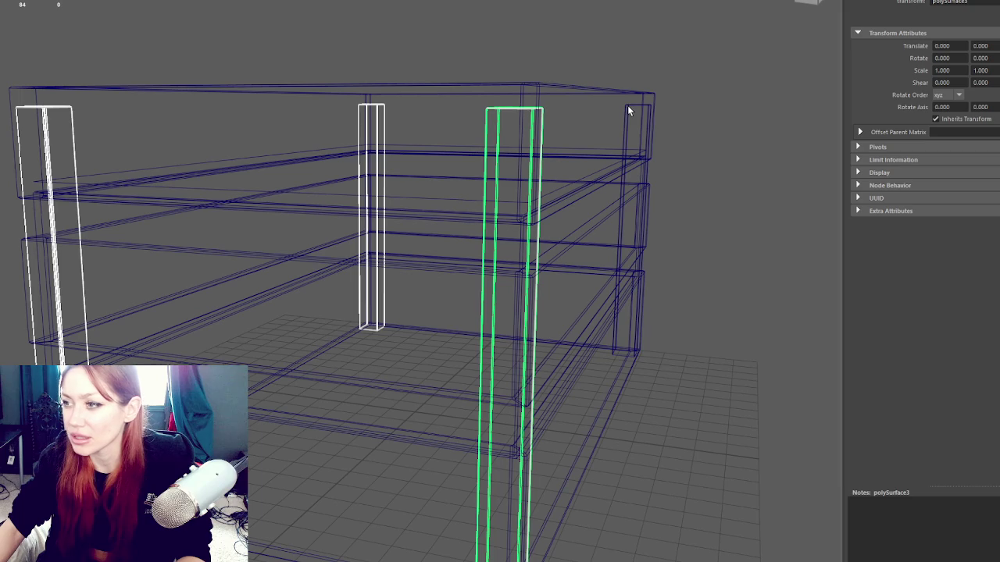
pyautogui.click(641, 108)
# - Assign a new Blinn material to the far-right post, then select the top slat frame
pyautogui.rightClick(679, 58)
pyautogui.moveTo(666, 348)
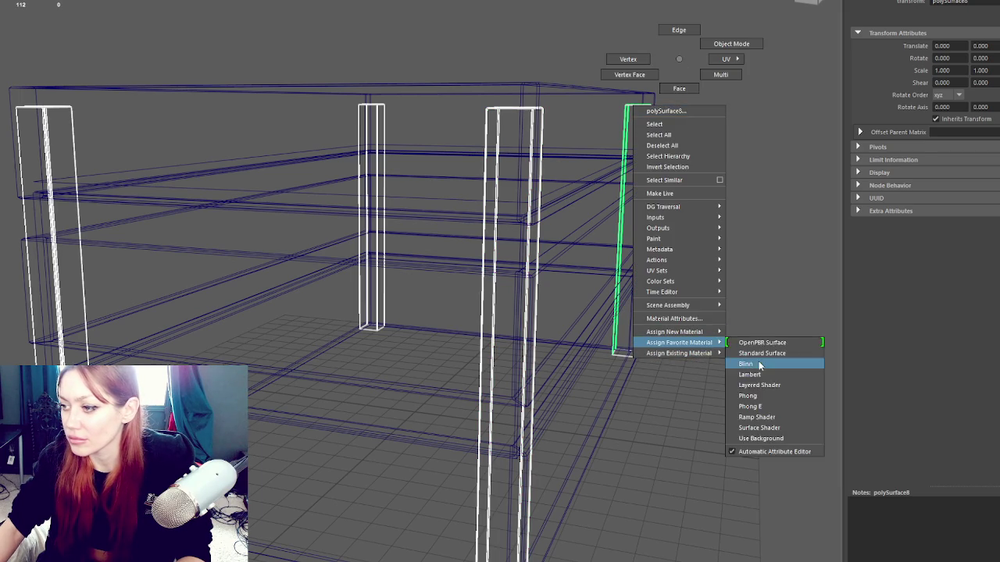
pyautogui.click(758, 365)
pyautogui.click(499, 64)
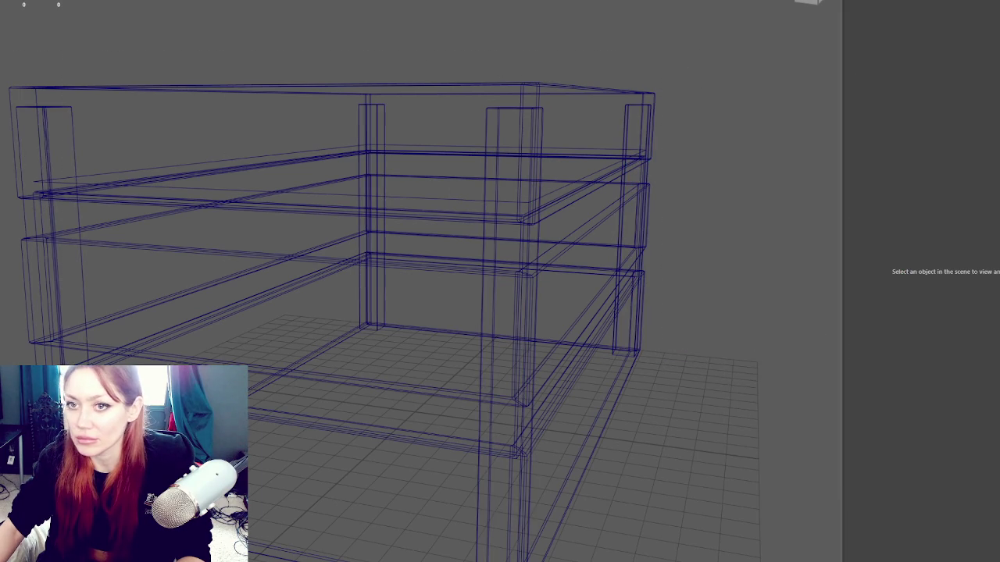
pyautogui.click(313, 86)
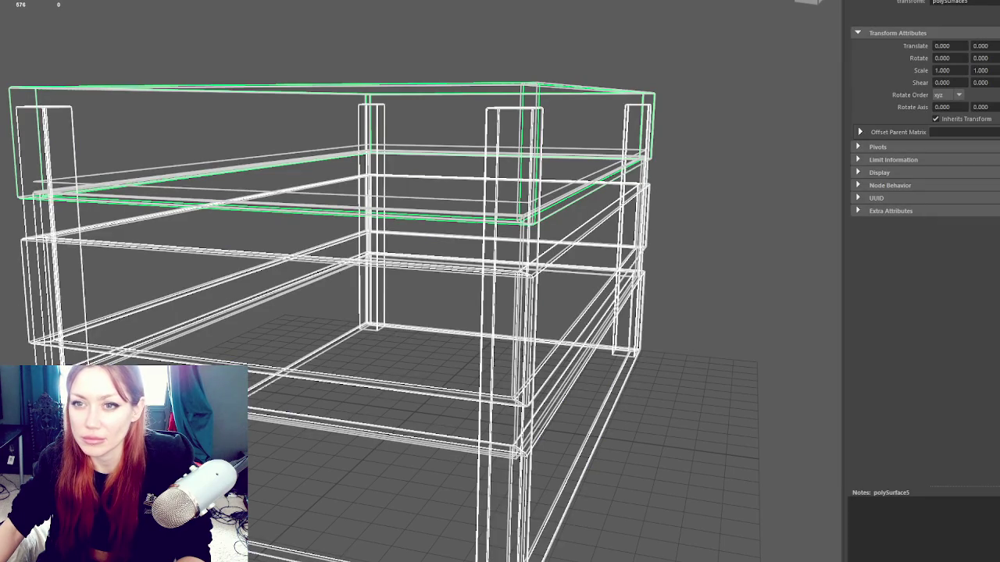
pyautogui.click(371, 235)
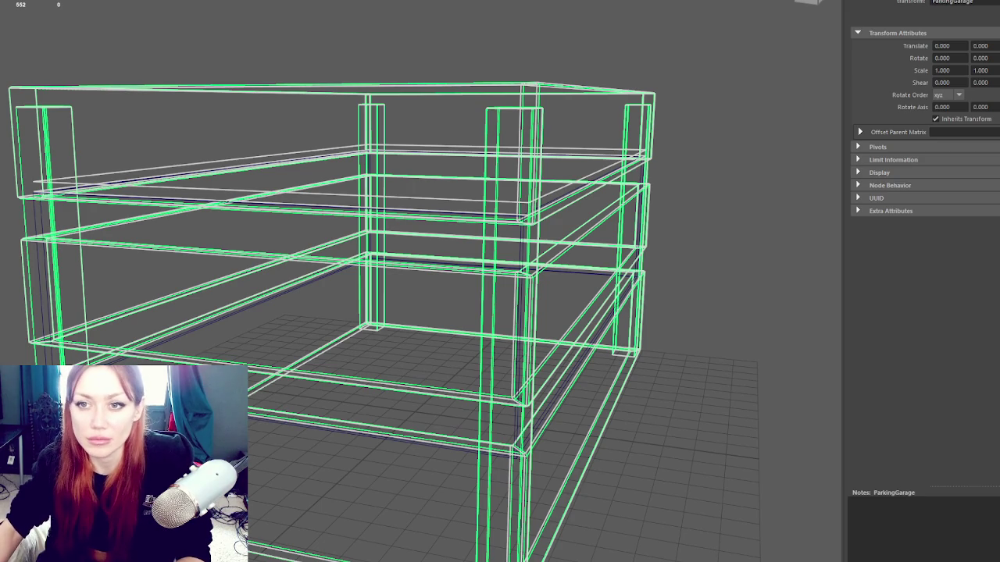
pyautogui.hotkey('ctrl', 'z')
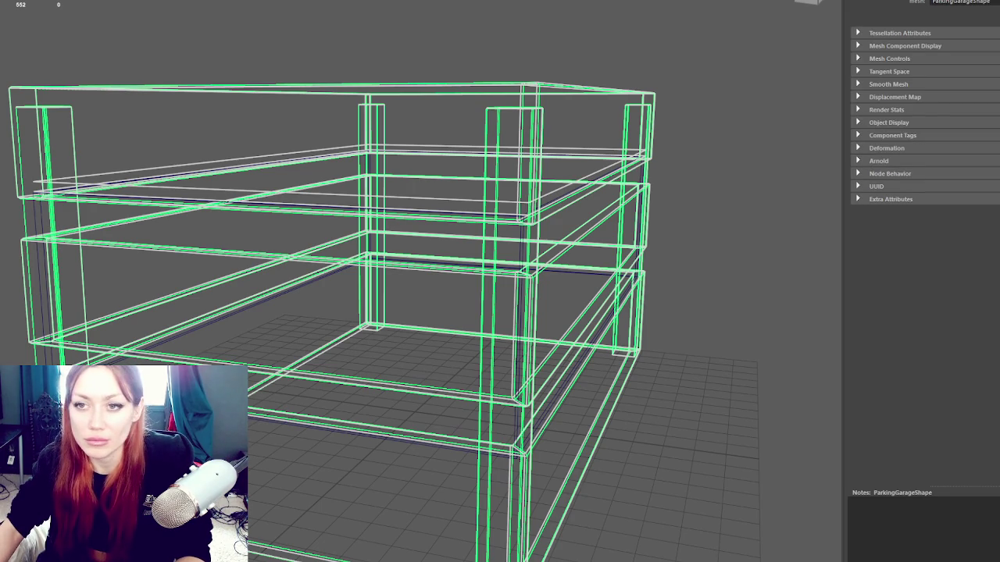
pyautogui.hotkey('ctrl', 'z')
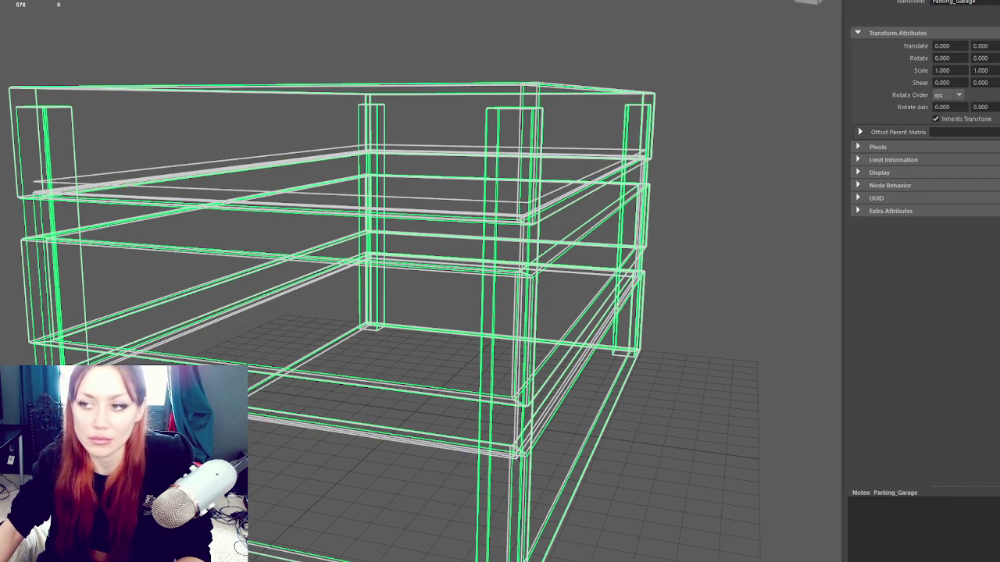
pyautogui.hotkey('ctrl', 'z')
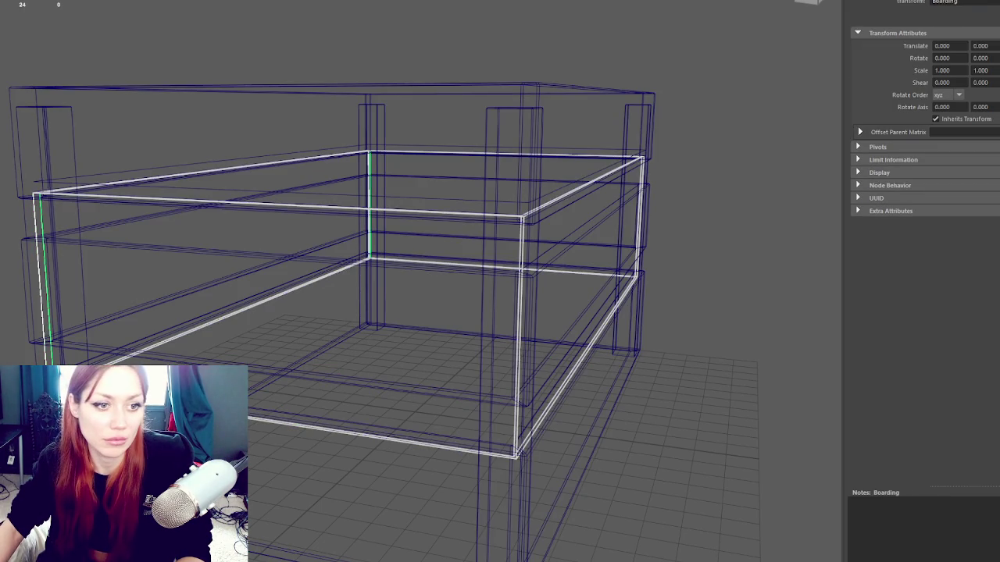
# - Undo the Boarding selections, deselect the boarding and select the Parking_Garage model
pyautogui.hotkey('ctrl', 'z')
pyautogui.hotkey('ctrl', 'z')
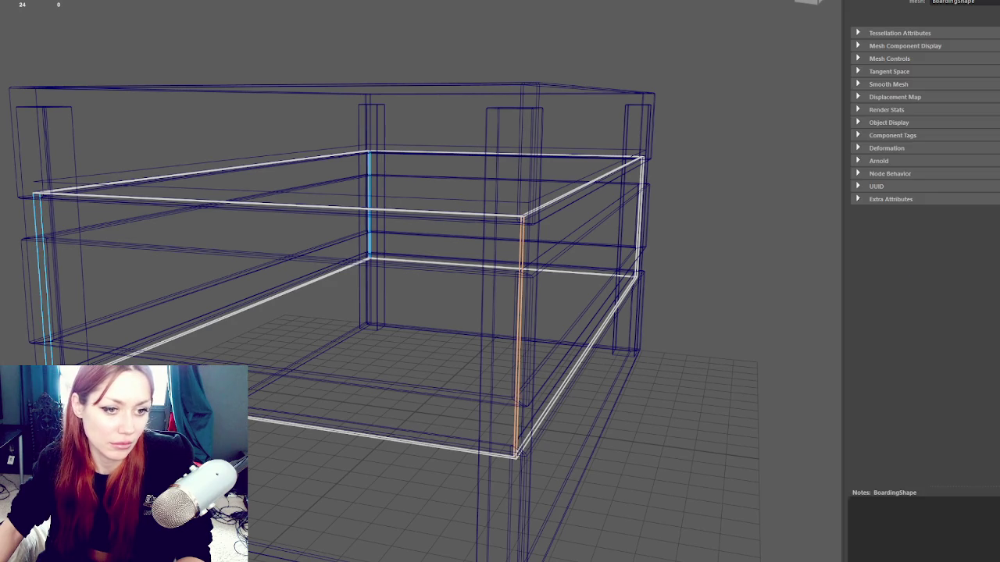
pyautogui.hotkey('ctrl', 'z')
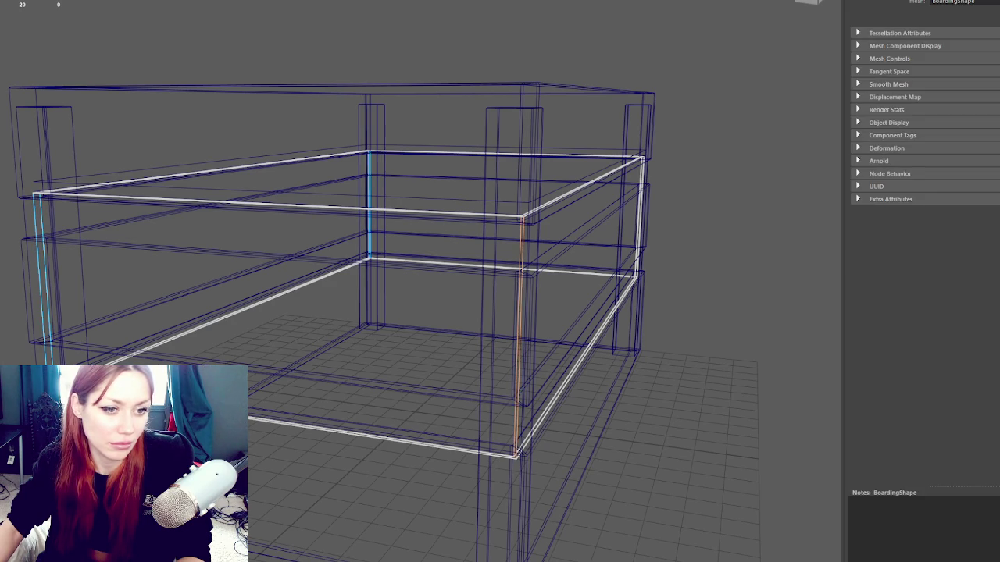
pyautogui.hotkey('ctrl', 'z')
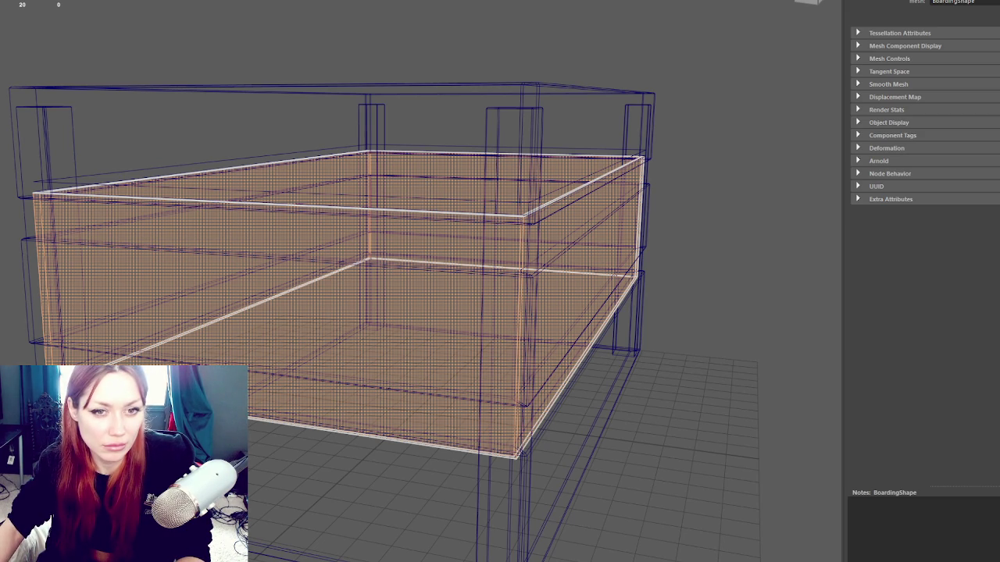
pyautogui.rightClick(411, 55)
pyautogui.click(390, 137)
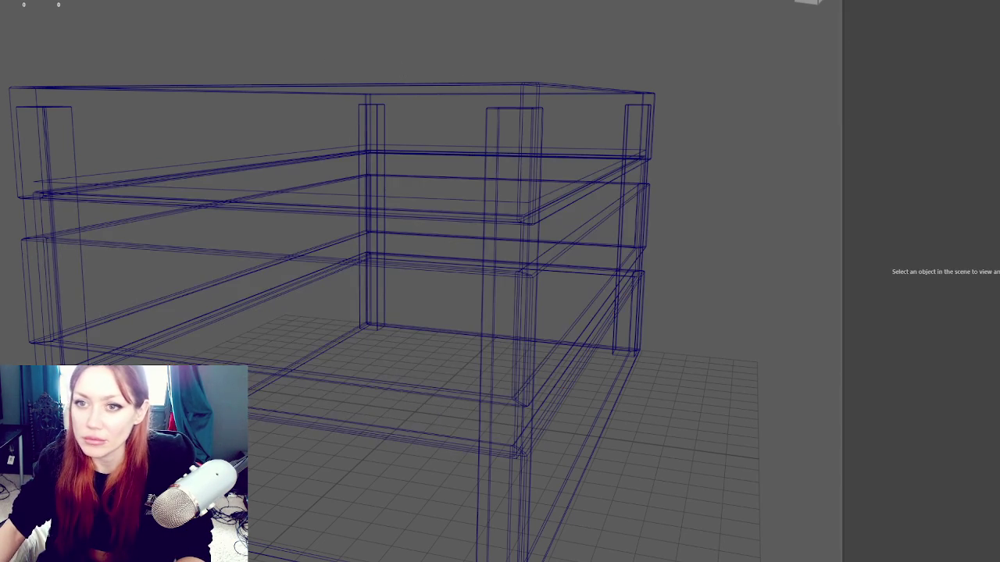
pyautogui.click(371, 234)
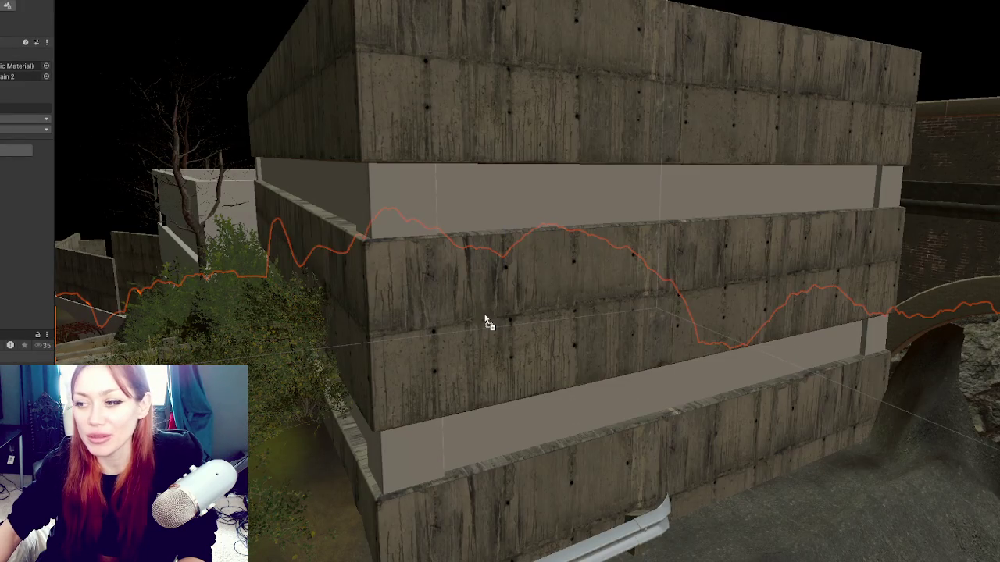
# - Select the garage building in Unity's Scene view and zoom in and out on its concrete wall
pyautogui.click(486, 323)
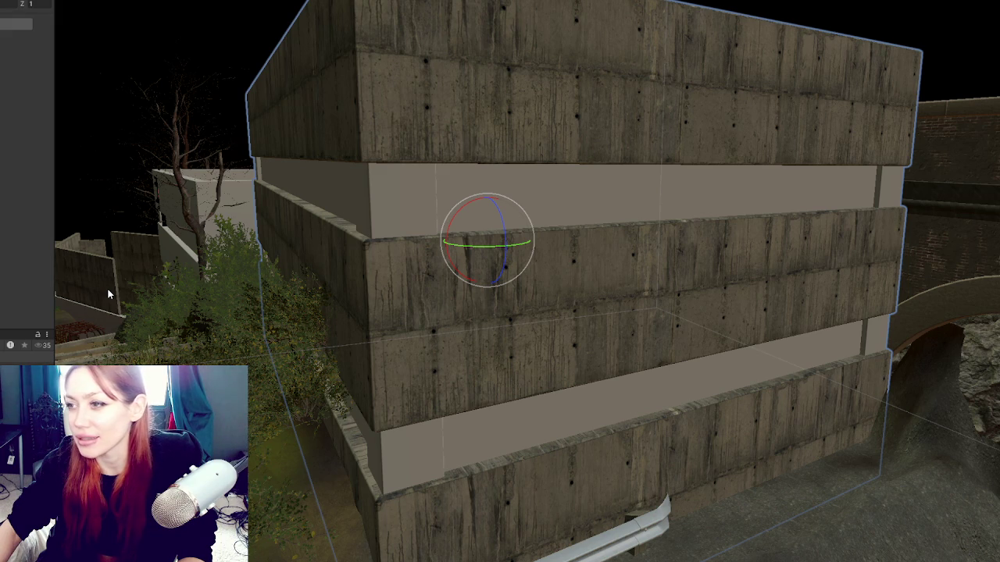
pyautogui.scroll(5, 426, 271)
pyautogui.scroll(-3, 425, 271)
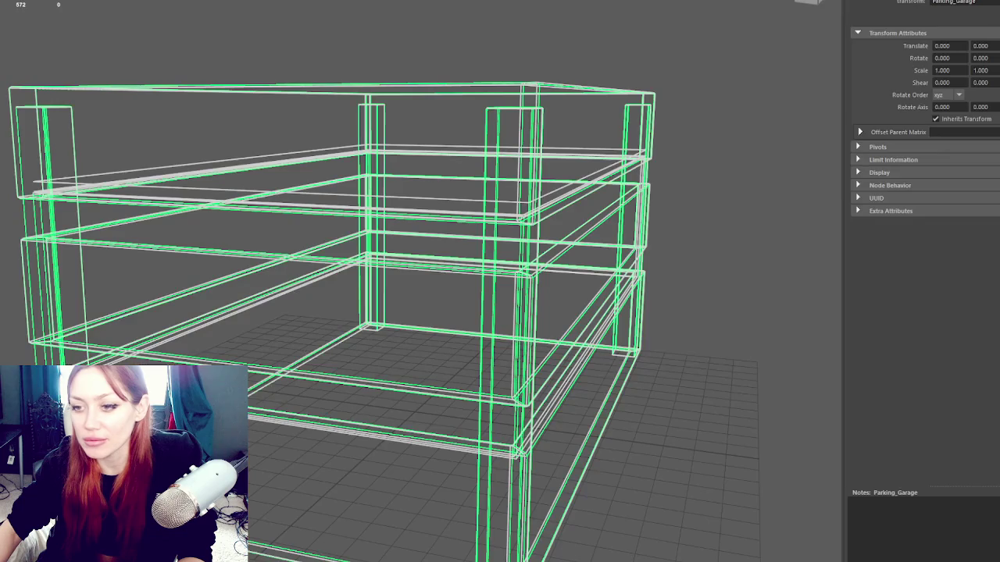
pyautogui.click(257, 69)
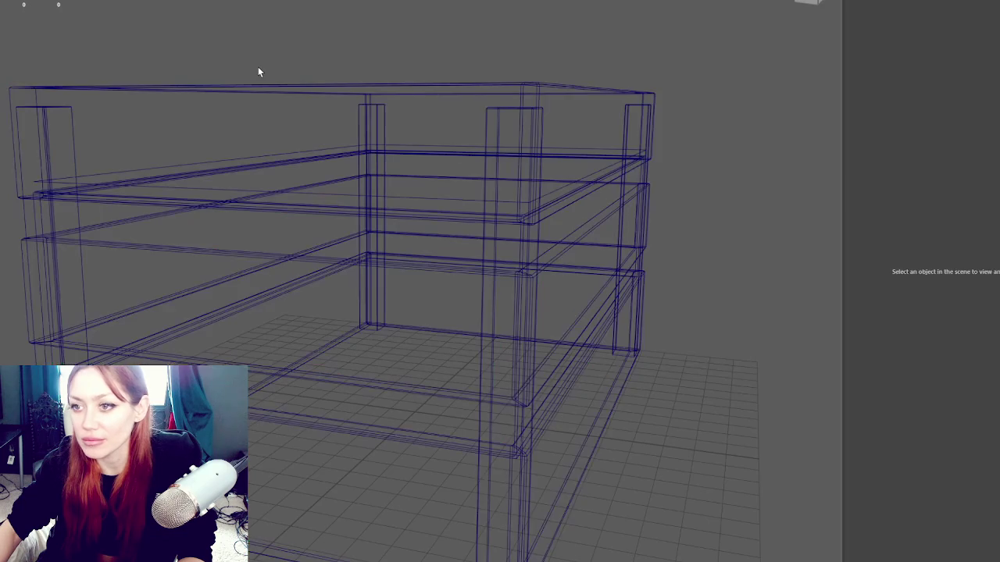
# - Select the top slab's right end face in face mode and ready the Move tool
pyautogui.click(226, 91)
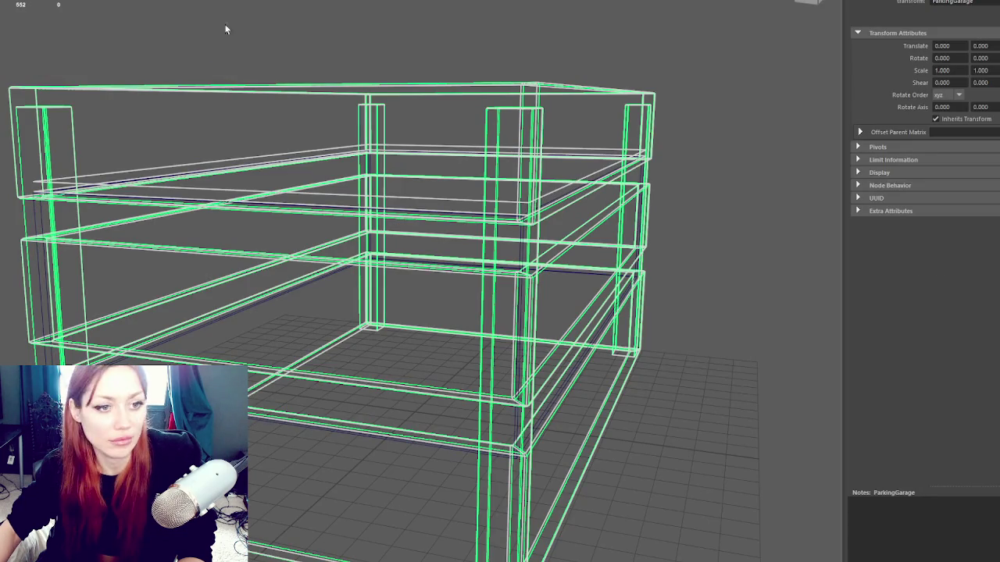
pyautogui.press('F11')
pyautogui.rightClick(217, 88)
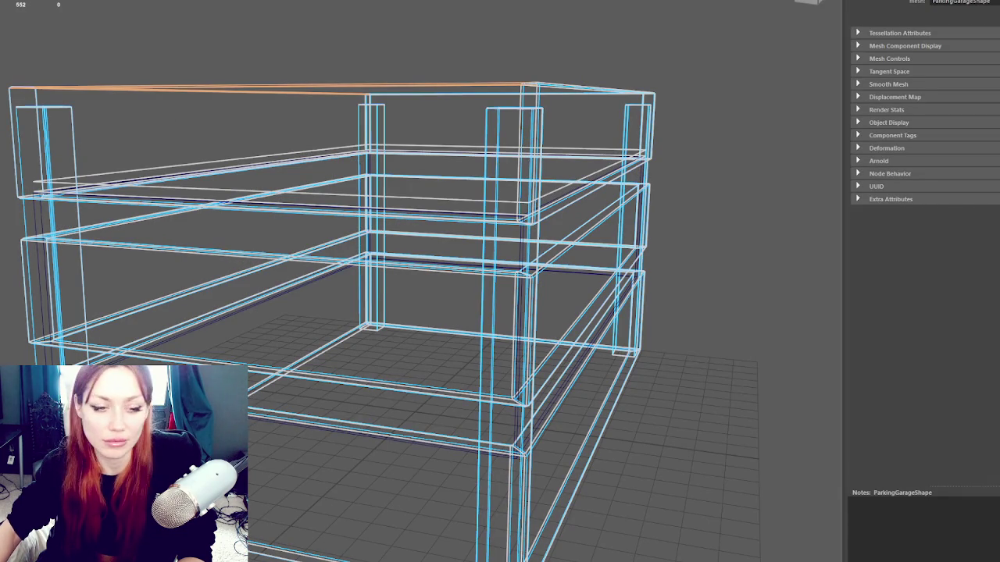
pyautogui.click(582, 137)
pyautogui.press('w')
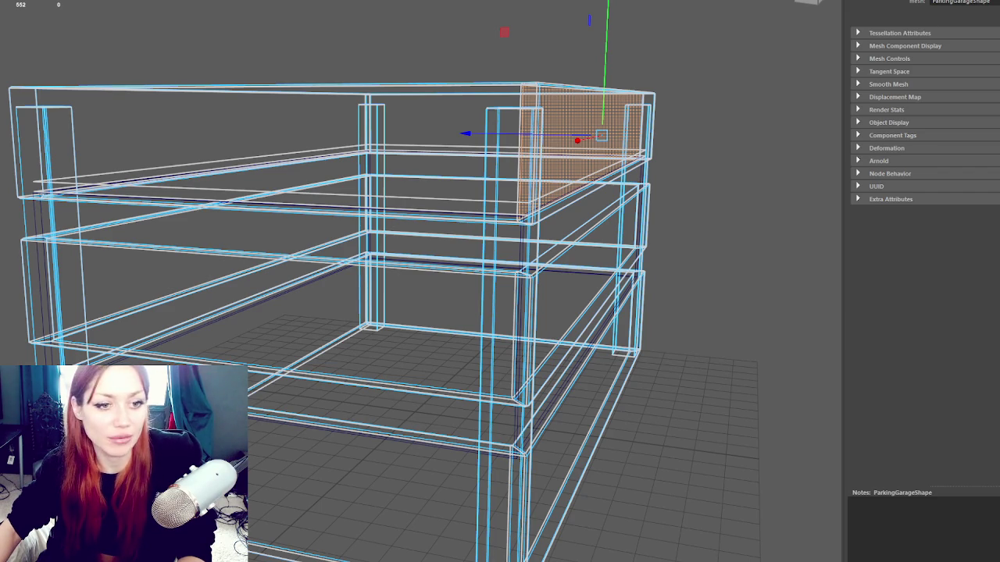
# - Return to object mode and select the top floor slab
pyautogui.rightClick(209, 51)
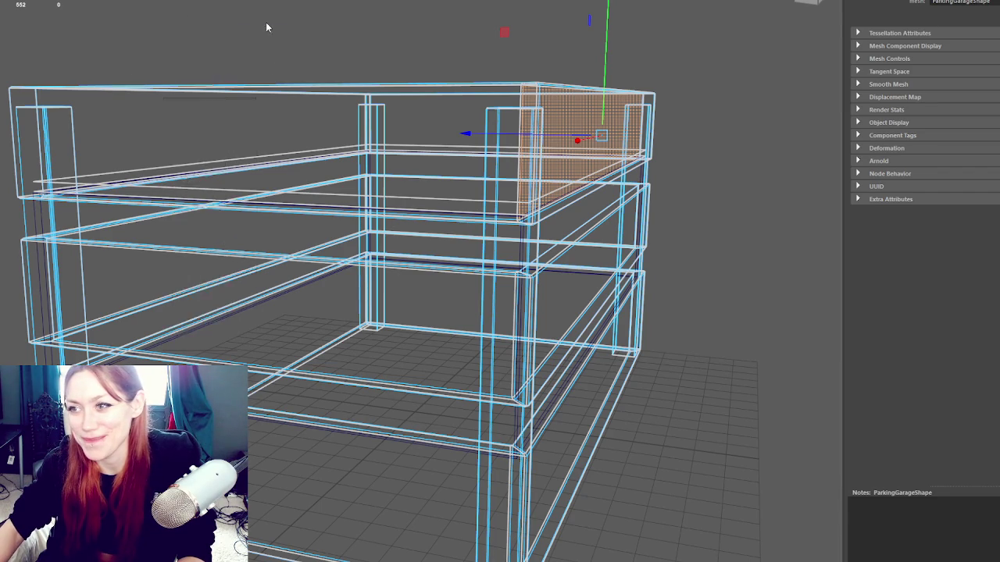
pyautogui.click(262, 36)
pyautogui.click(286, 93)
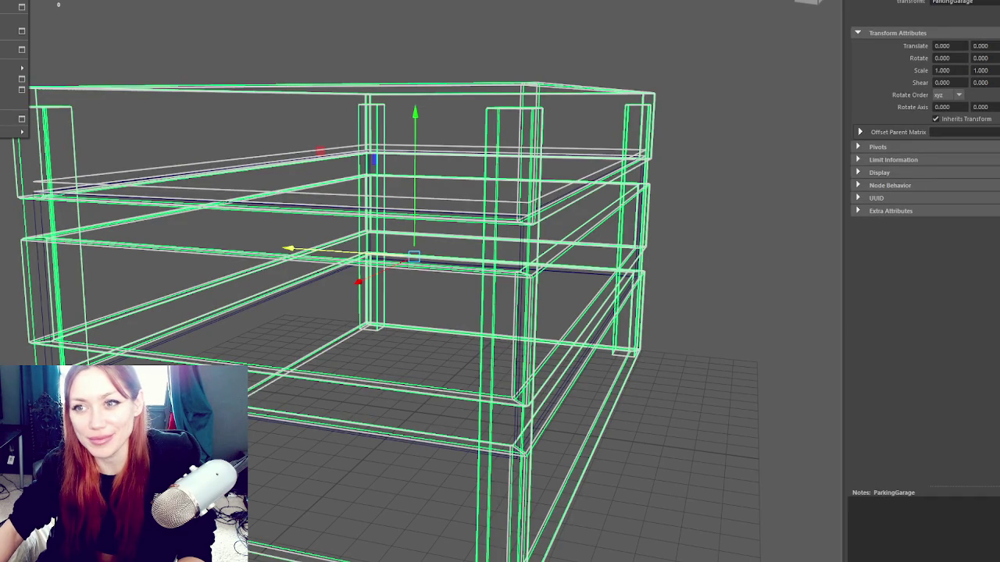
pyautogui.click(469, 265)
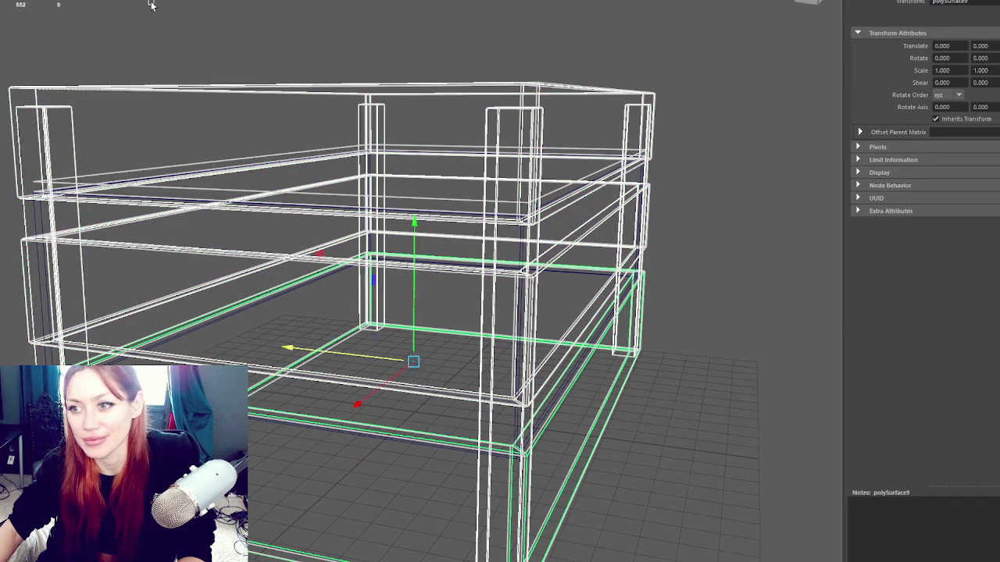
pyautogui.click(190, 69)
pyautogui.click(215, 81)
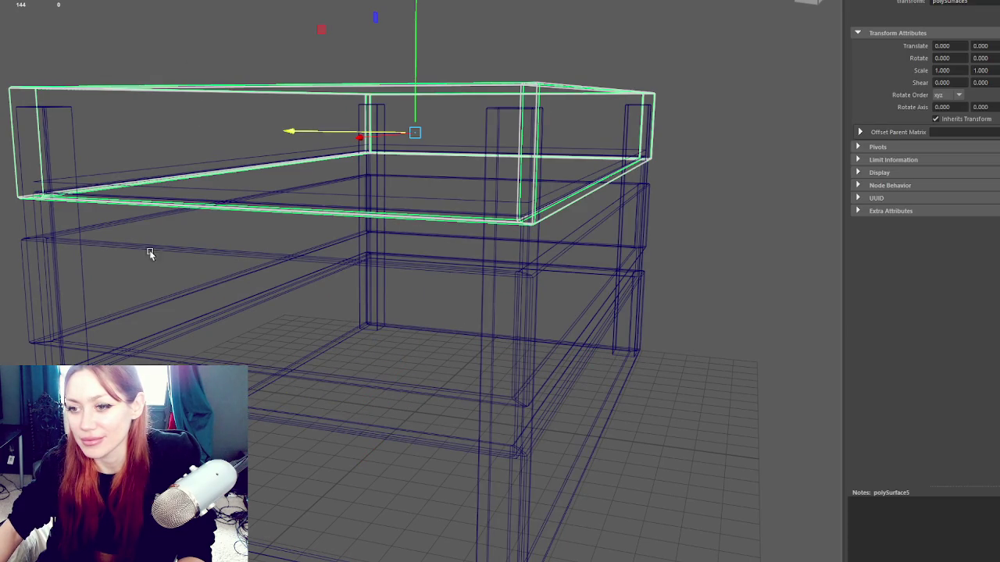
# - Align the top slab's right end face flush with the end of the slab
pyautogui.click(586, 156)
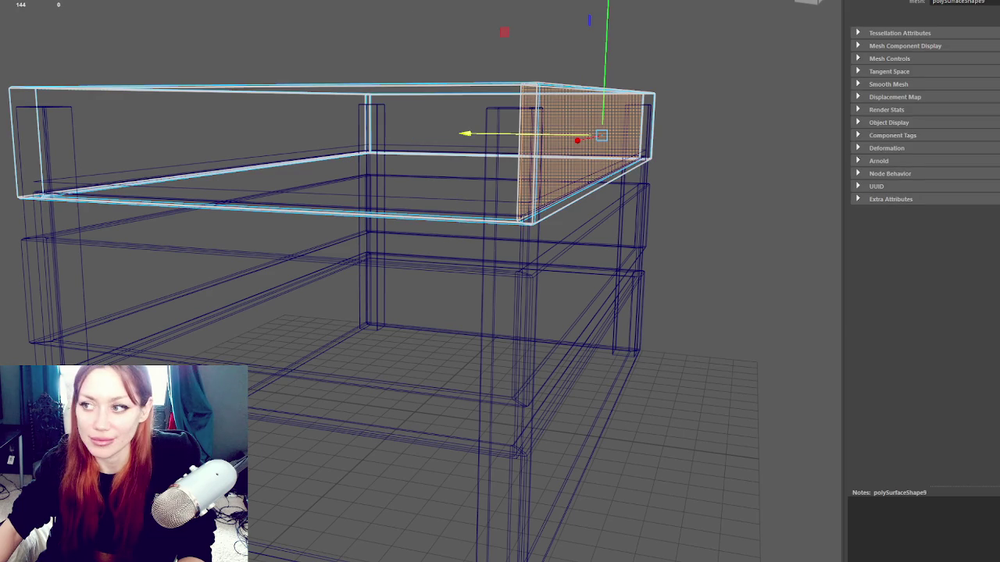
pyautogui.rightClick(100, 31)
pyautogui.click(156, 10)
pyautogui.moveTo(0, 30); pyautogui.dragTo(305, 84)
pyautogui.press('F11')
pyautogui.click(582, 148)
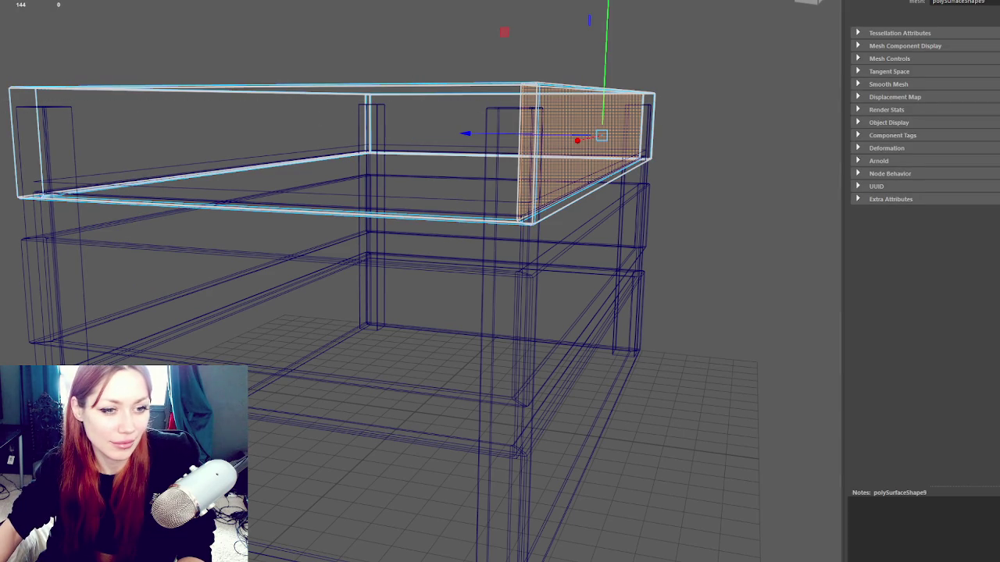
pyautogui.hotkey('ctrl', 'z')
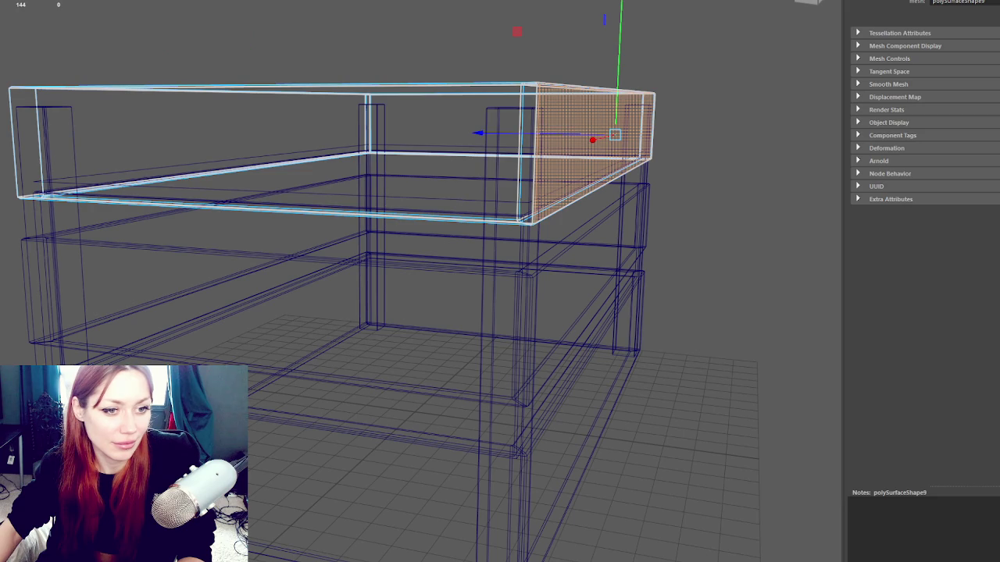
# - Select the top slab's front faces, then clear them and select the lower frame object
pyautogui.click(242, 148)
pyautogui.click(507, 124)
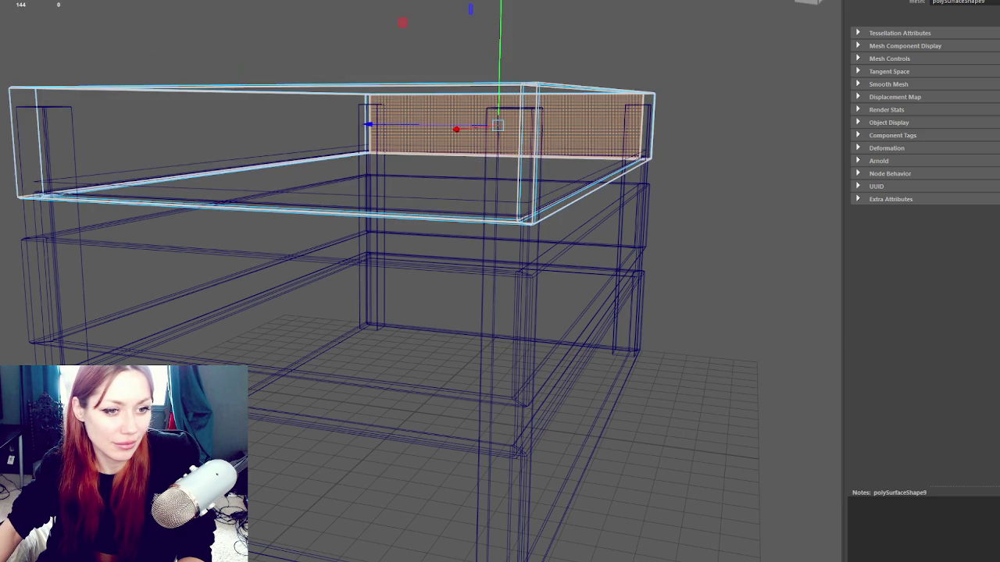
pyautogui.click(195, 141)
pyautogui.keyDown('shift'); pyautogui.click(508, 125); pyautogui.keyUp('shift')
pyautogui.click(196, 141)
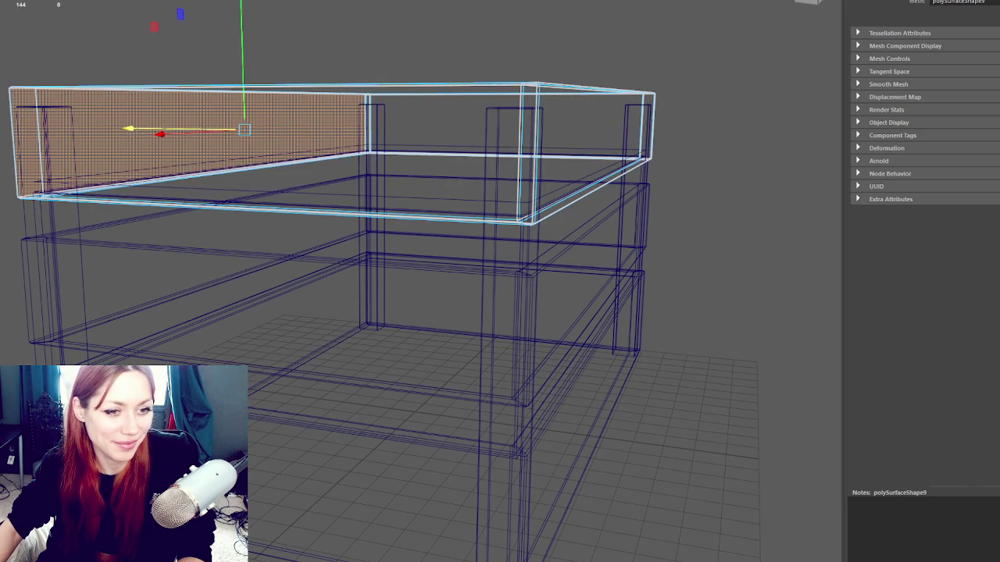
pyautogui.click(195, 63)
pyautogui.click(196, 140)
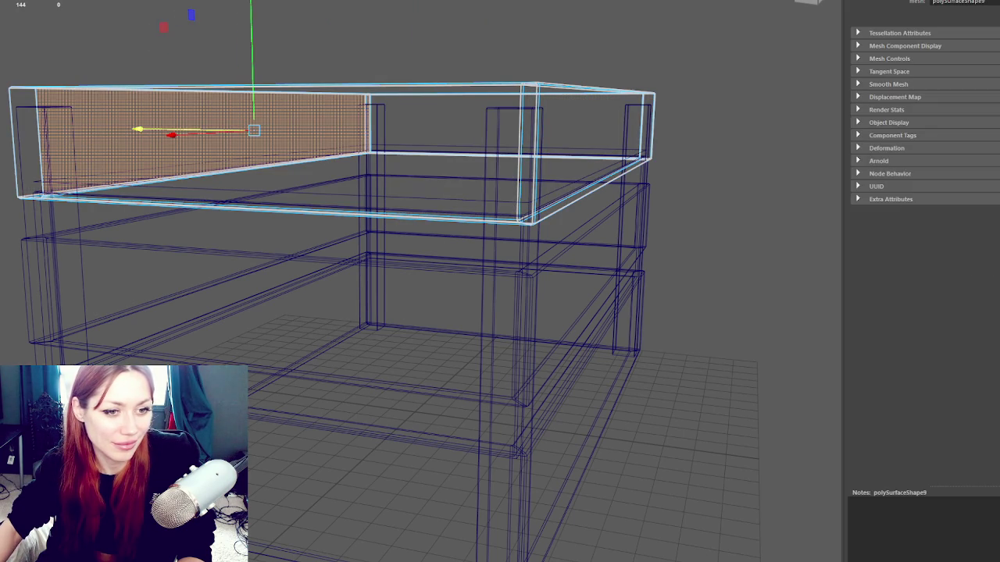
pyautogui.click(508, 125)
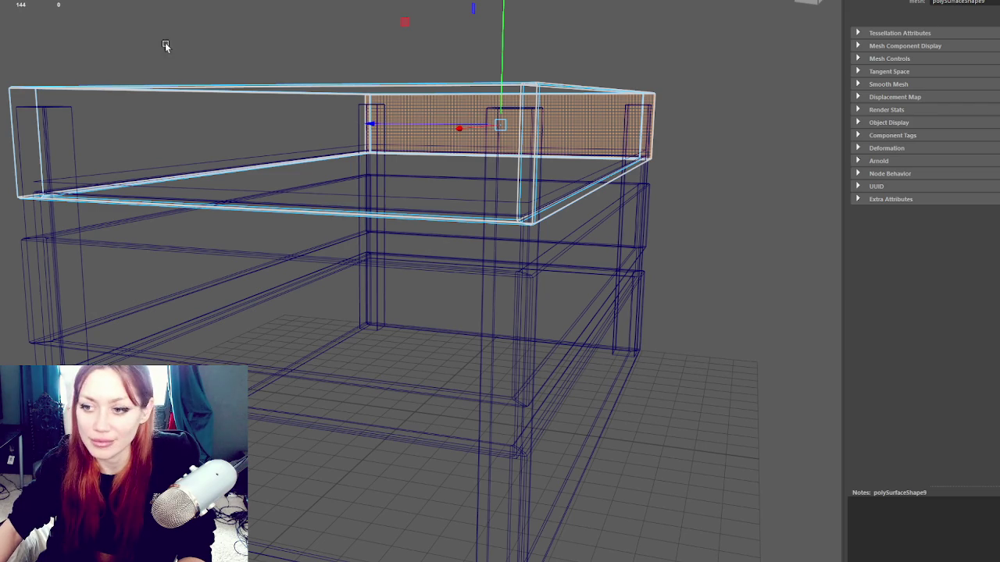
pyautogui.click(191, 23)
pyautogui.click(31, 375)
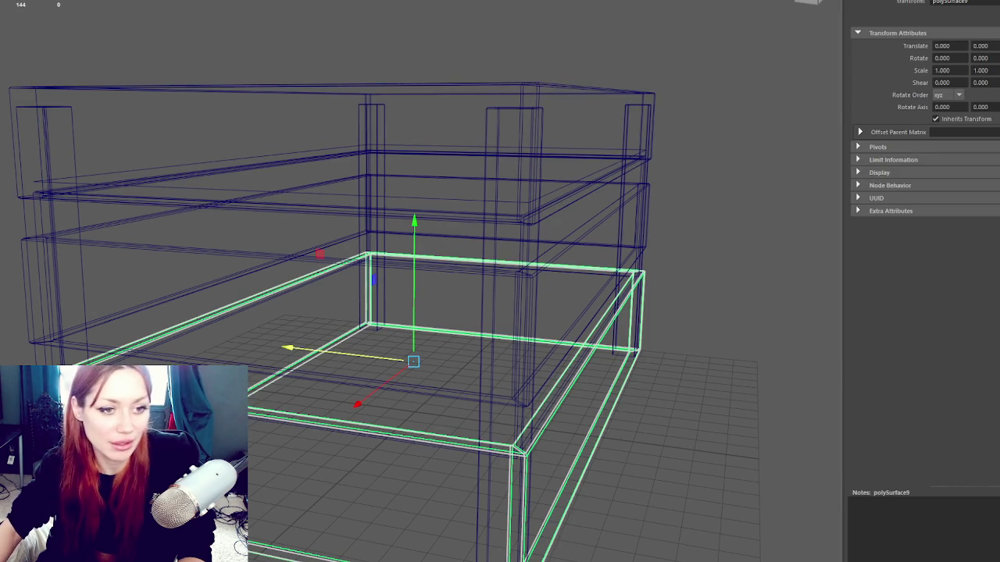
# - In face mode, select the lower frame's front, right, left and back wall faces
pyautogui.press('F11')
pyautogui.click(260, 478)
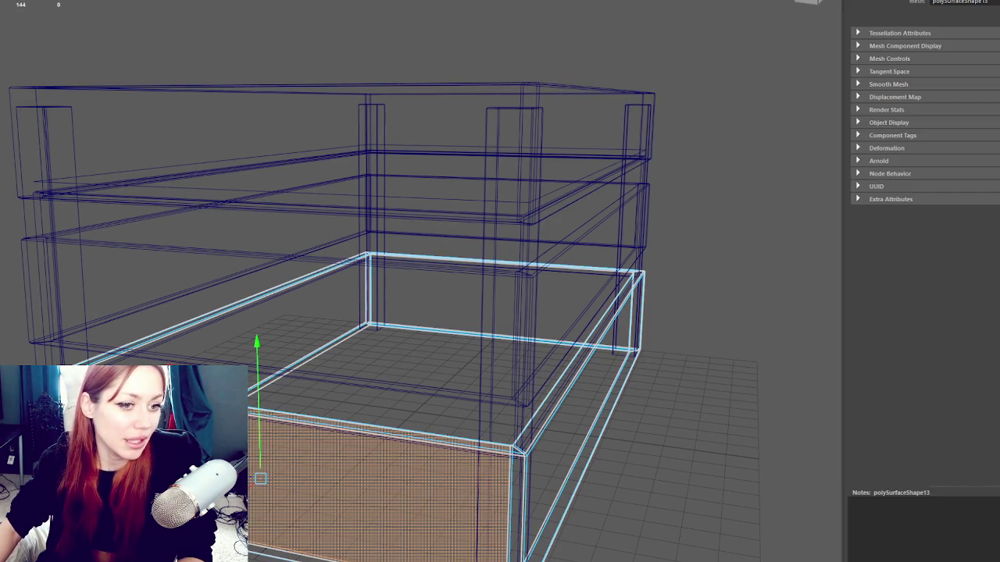
pyautogui.click(593, 375)
pyautogui.keyDown('shift'); pyautogui.click(375, 484); pyautogui.keyUp('shift')
pyautogui.keyDown('shift'); pyautogui.click(500, 297); pyautogui.keyUp('shift')
pyautogui.keyDown('shift'); pyautogui.click(312, 328); pyautogui.keyUp('shift')
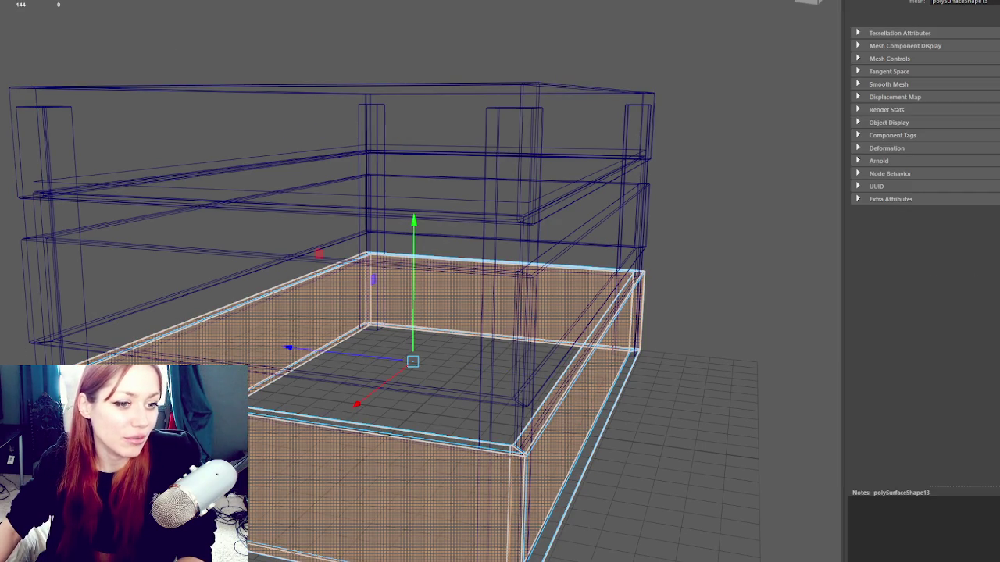
pyautogui.click(328, 304)
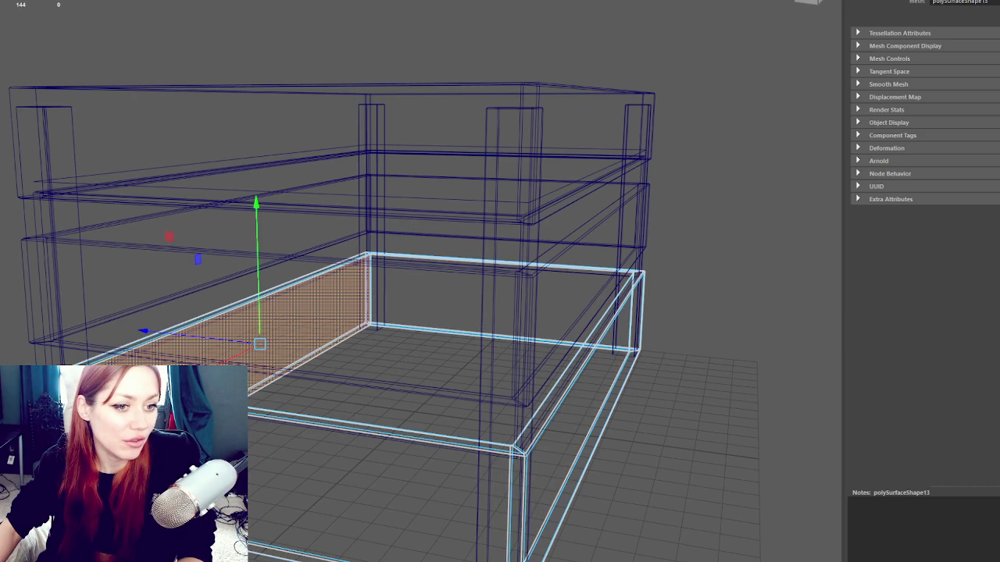
pyautogui.click(578, 390)
pyautogui.click(383, 468)
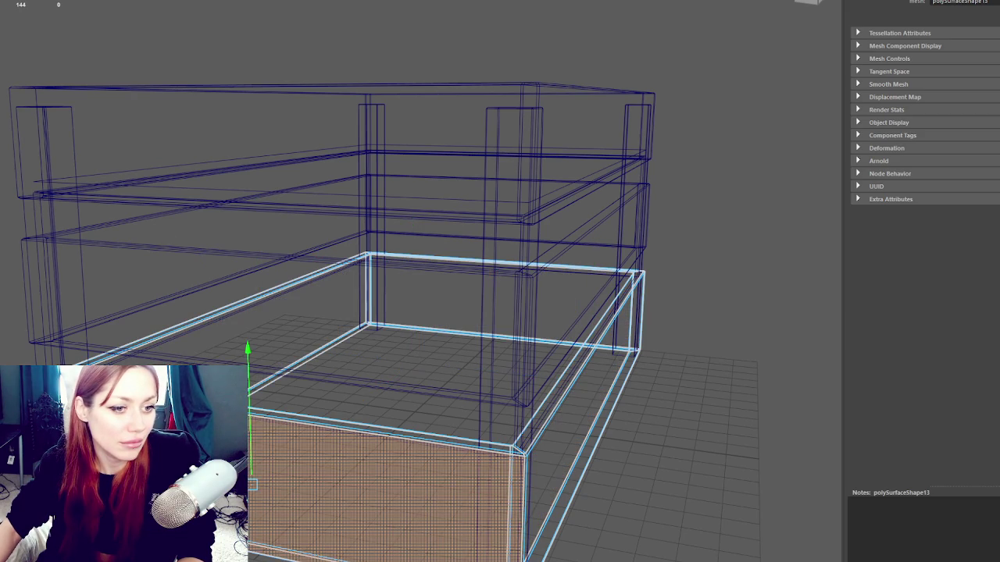
pyautogui.click(492, 297)
pyautogui.click(781, 234)
# - Select the back and left inner wall faces while orbiting around the lower frame
pyautogui.click(500, 301)
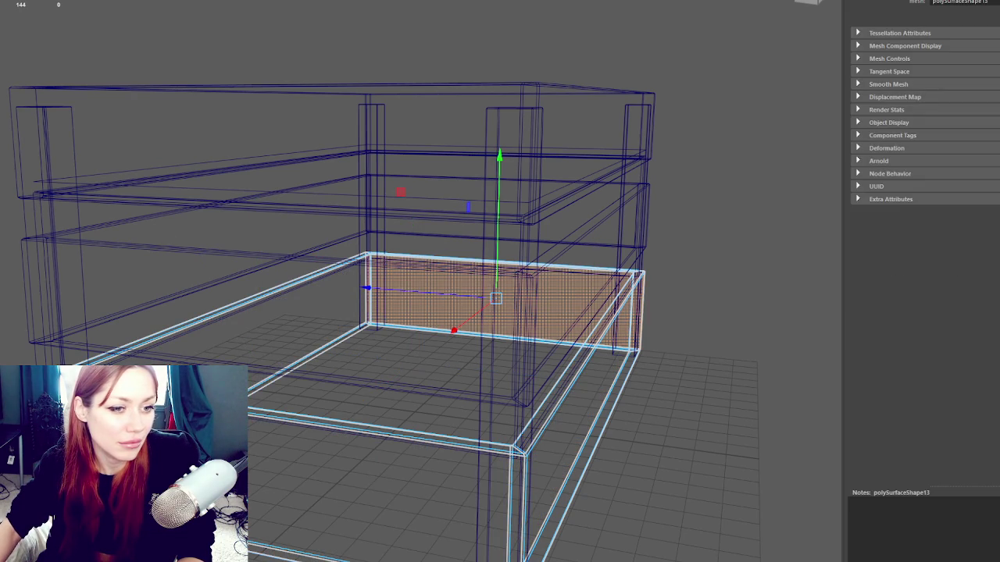
pyautogui.click(297, 316)
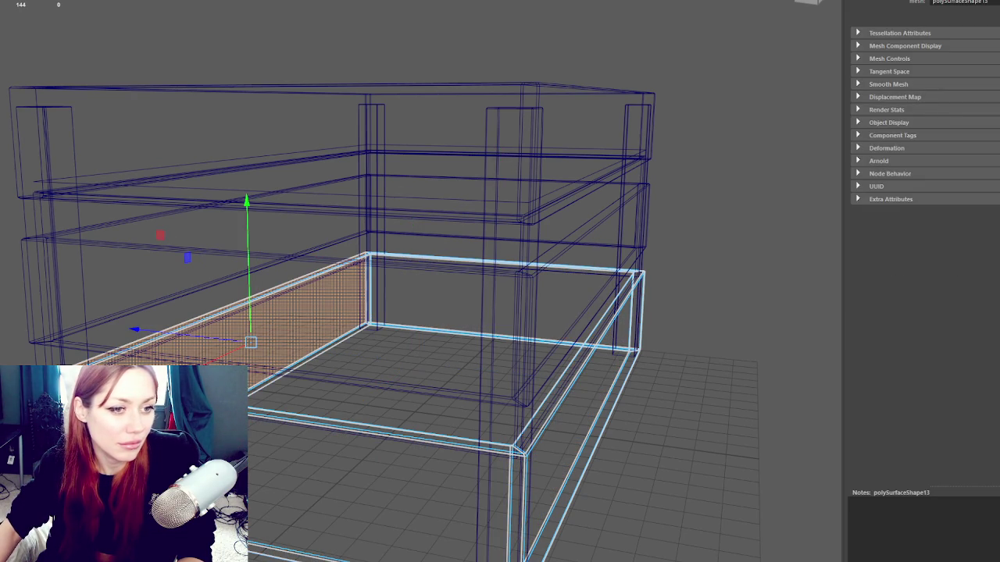
pyautogui.click(781, 234)
pyautogui.click(246, 289)
pyautogui.moveTo(500, 312); pyautogui.dragTo(425, 297)
pyautogui.click(486, 286)
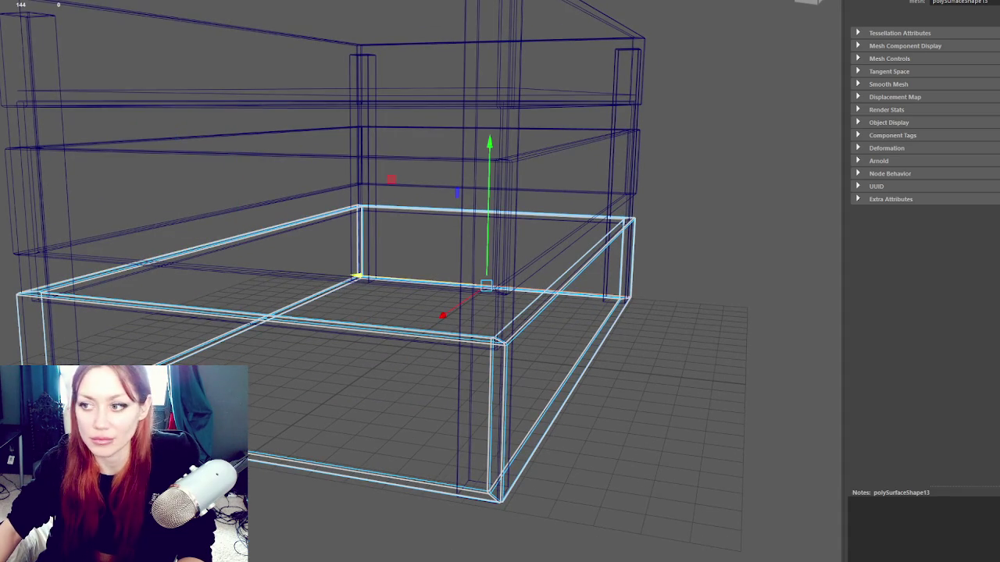
pyautogui.click(196, 265)
pyautogui.click(547, 258)
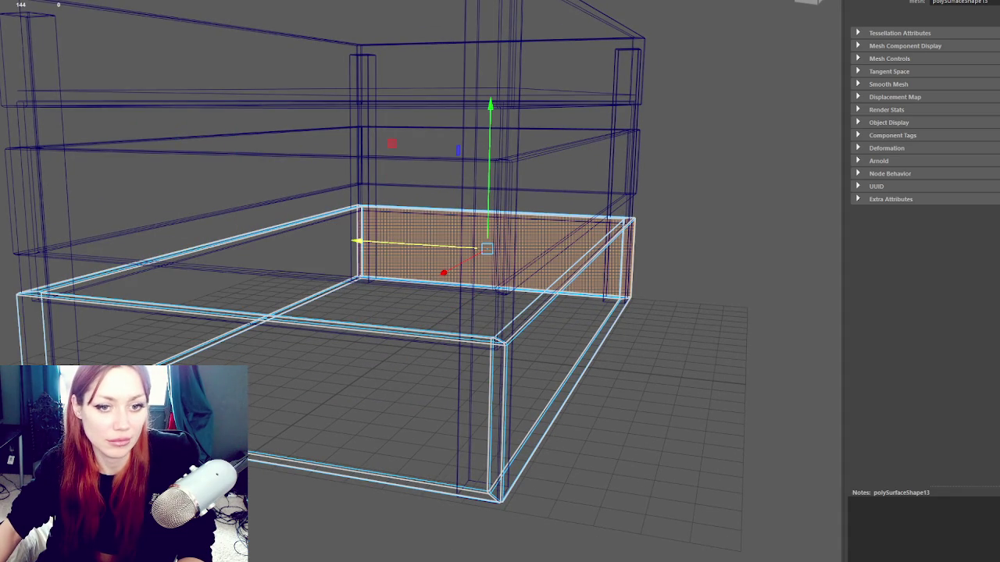
pyautogui.click(688, 235)
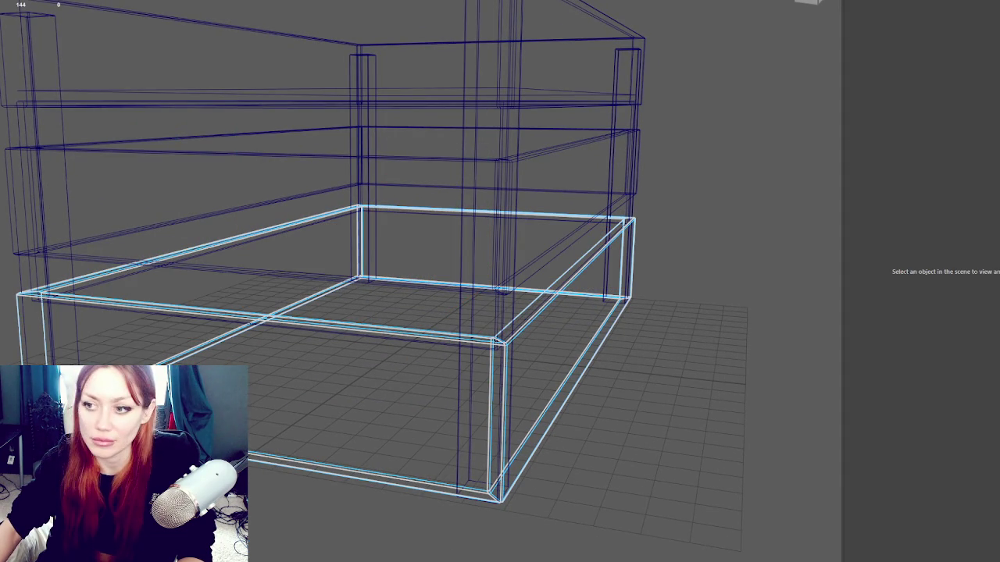
# - View the bottom frame from below and above and select its right side wall face
pyautogui.moveTo(134, 264)
pyautogui.mouseDown()
pyautogui.moveTo(99, 229)
pyautogui.moveTo(86, 235)
pyautogui.mouseUp()
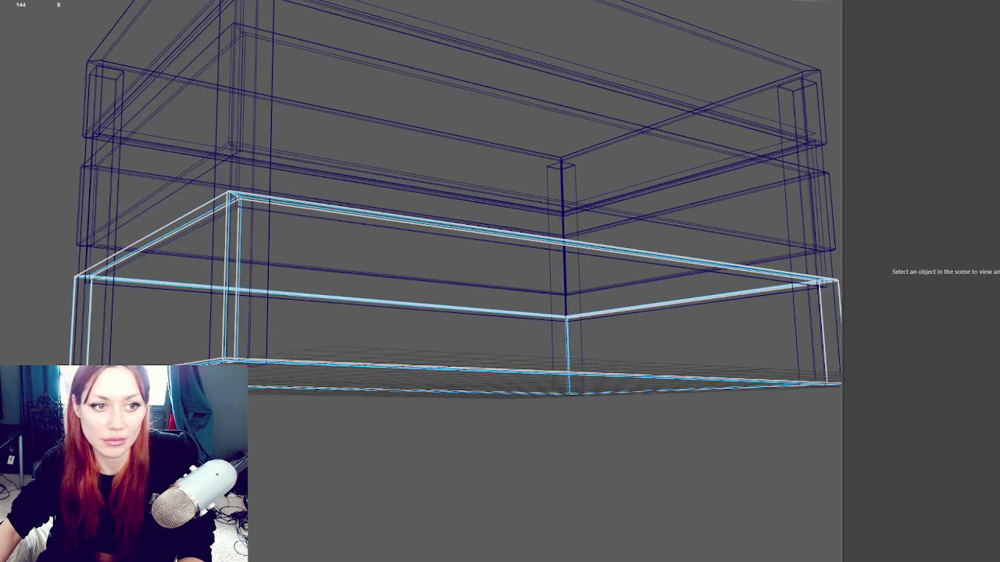
pyautogui.click(117, 283)
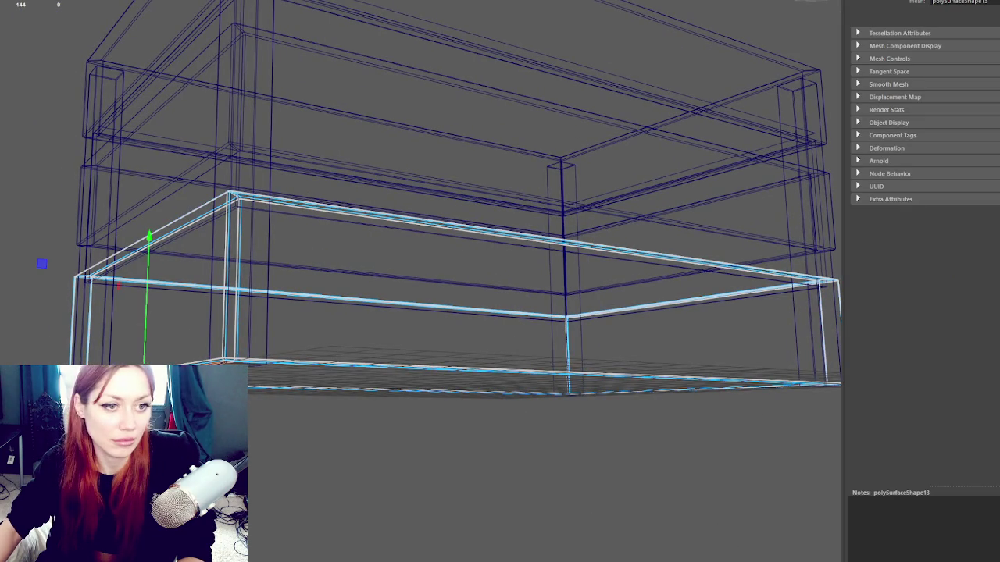
pyautogui.click(164, 265)
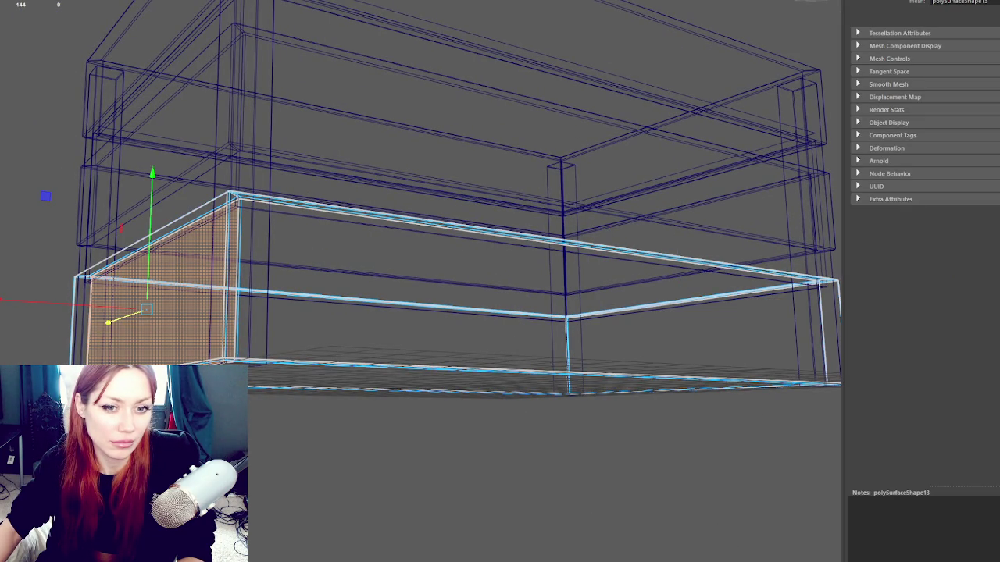
pyautogui.click(390, 332)
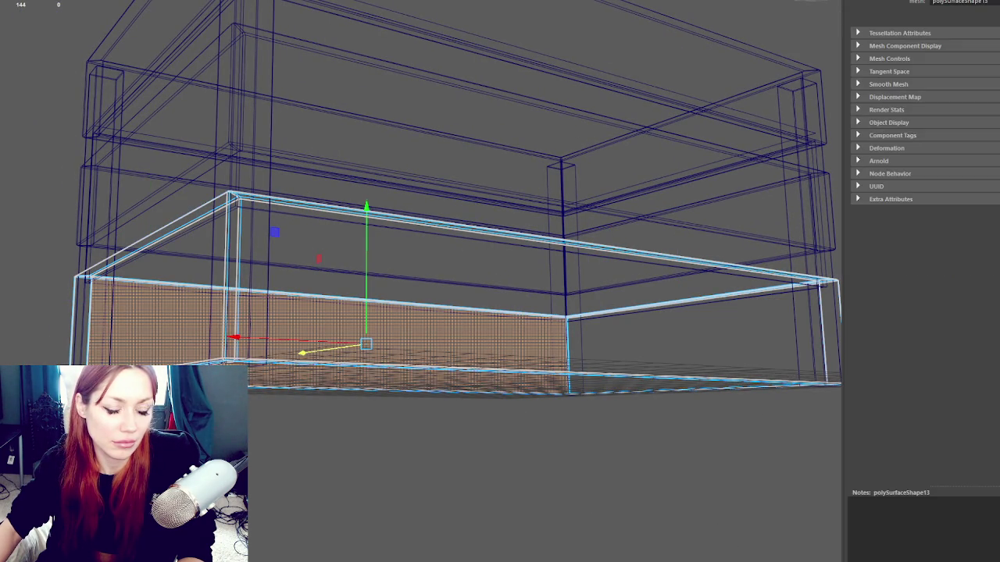
pyautogui.click(157, 238)
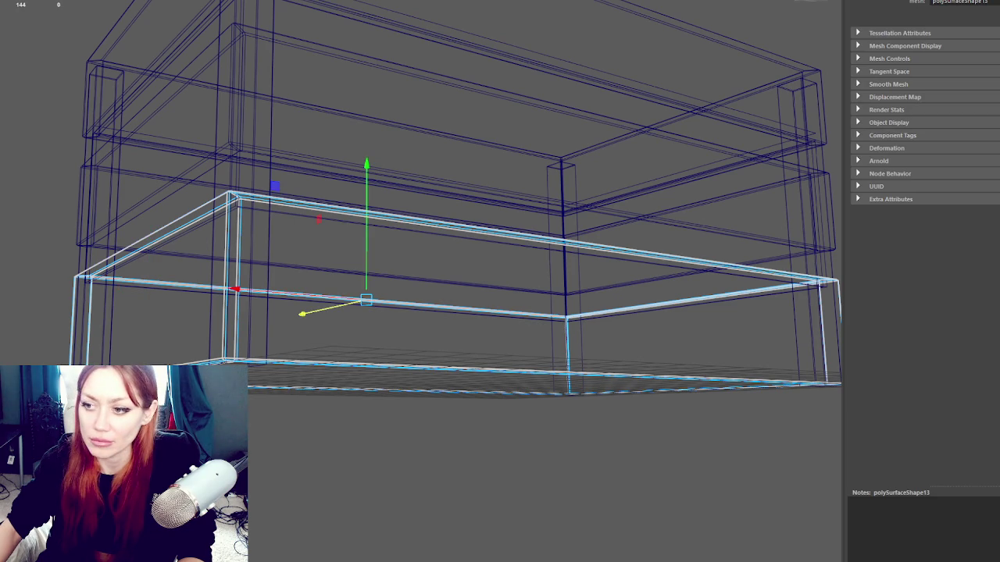
pyautogui.moveTo(156, 238); pyautogui.dragTo(244, 246)
pyautogui.click(565, 273)
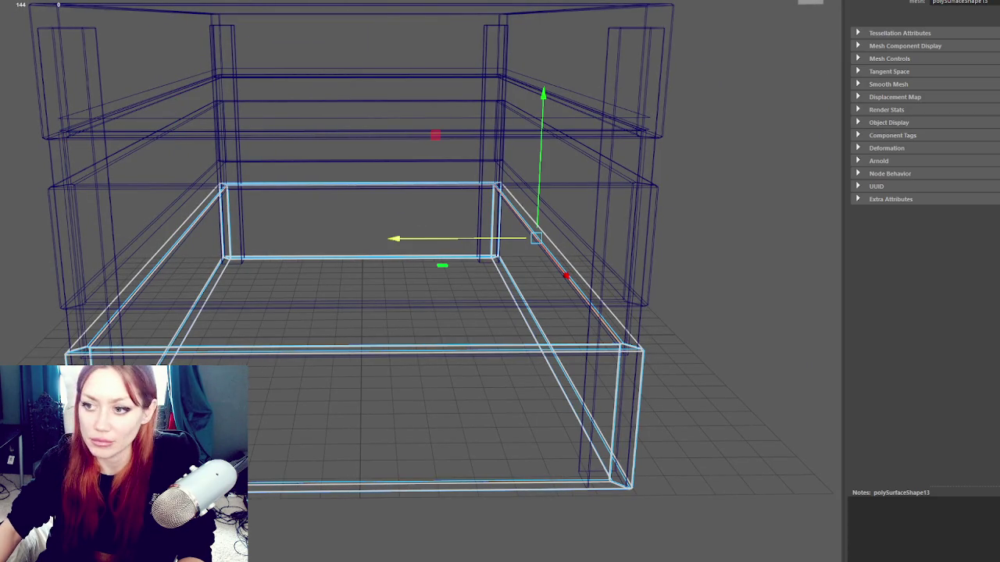
pyautogui.click(574, 387)
pyautogui.click(203, 243)
pyautogui.click(570, 328)
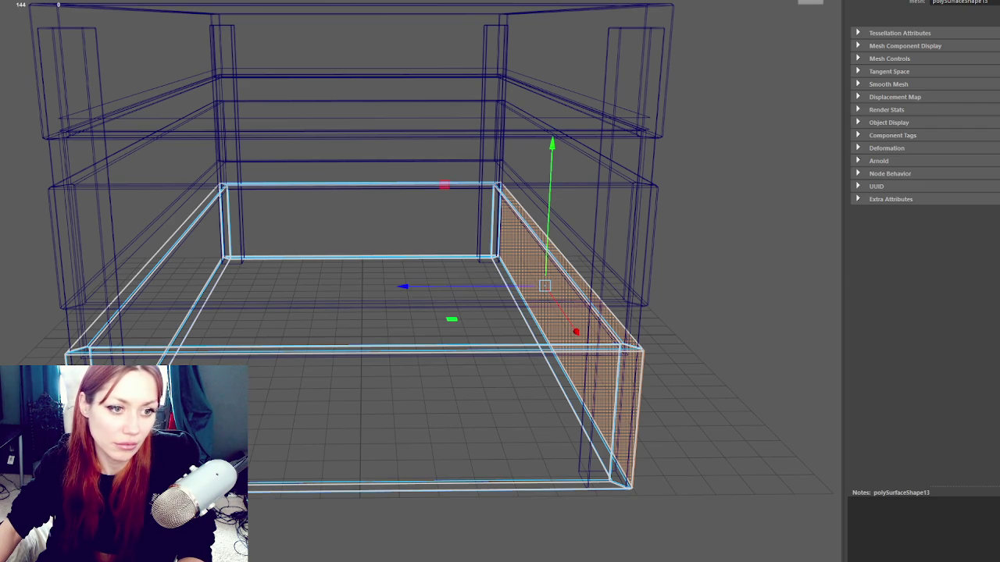
# - Move the right wall face along its depth, then loop-select all four wall faces
pyautogui.moveTo(468, 286); pyautogui.dragTo(467, 333)
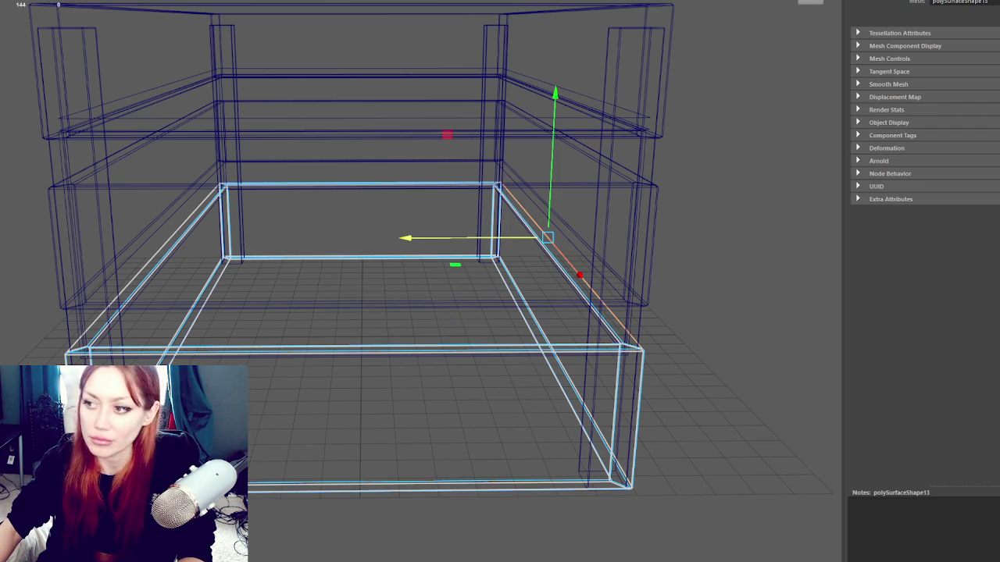
pyautogui.click(361, 185)
pyautogui.click(356, 489)
pyautogui.click(575, 331)
pyautogui.click(356, 422)
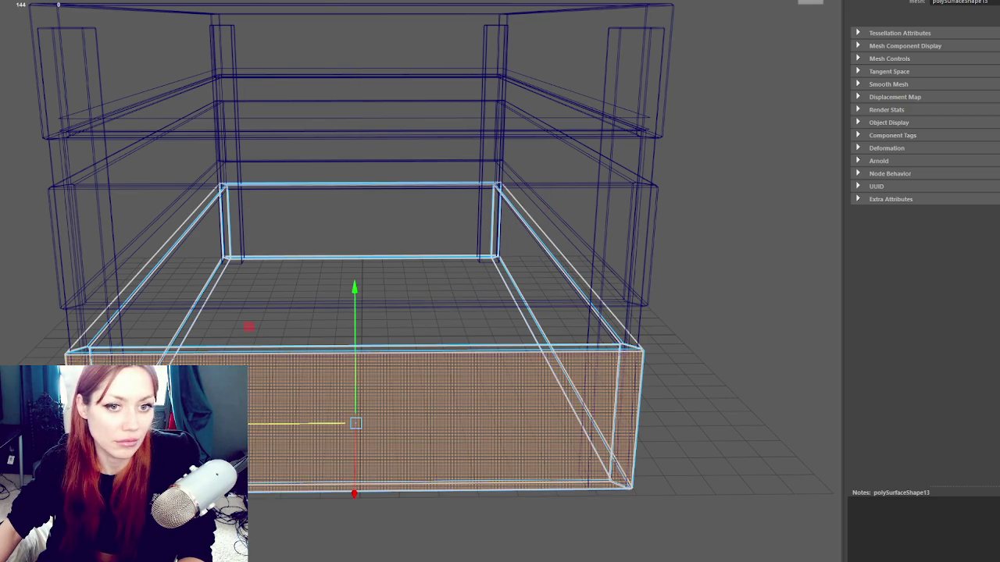
pyautogui.click(512, 489)
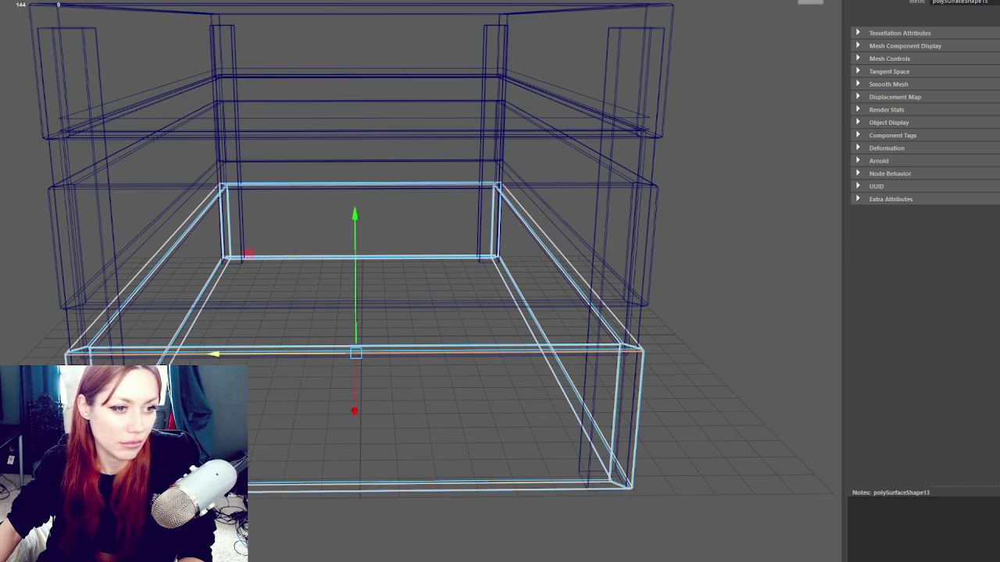
pyautogui.click(546, 352)
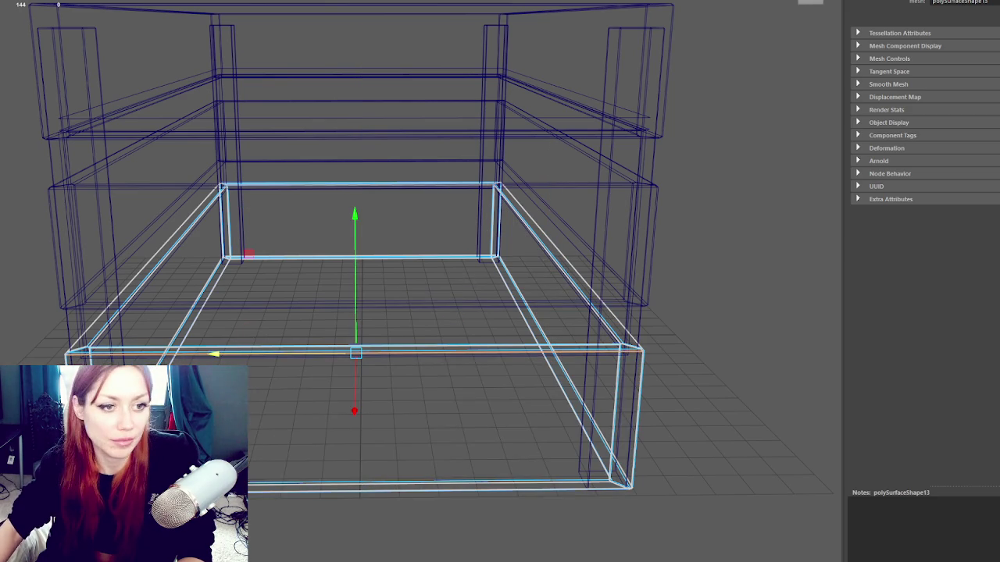
pyautogui.click(437, 421)
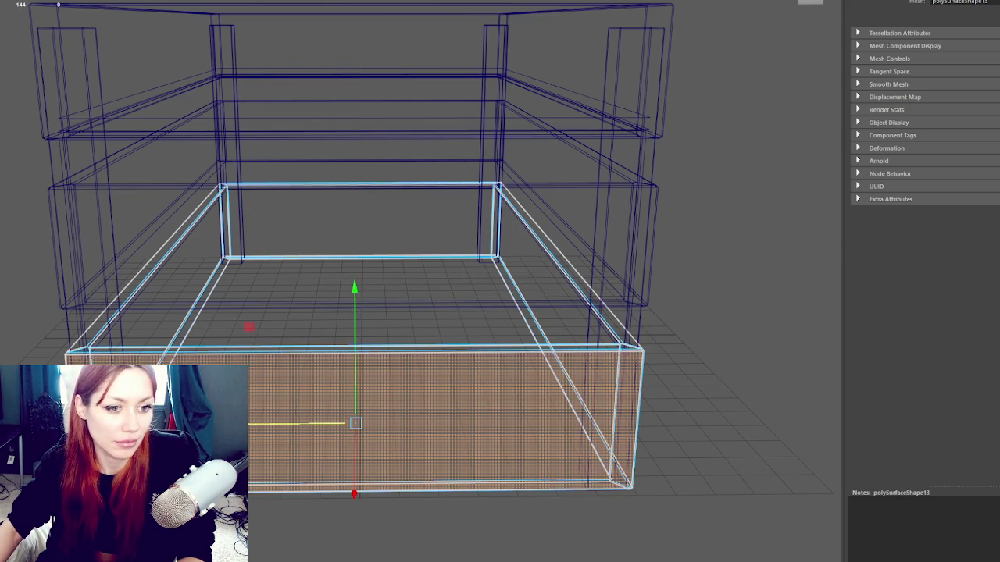
pyautogui.doubleClick(243, 321)
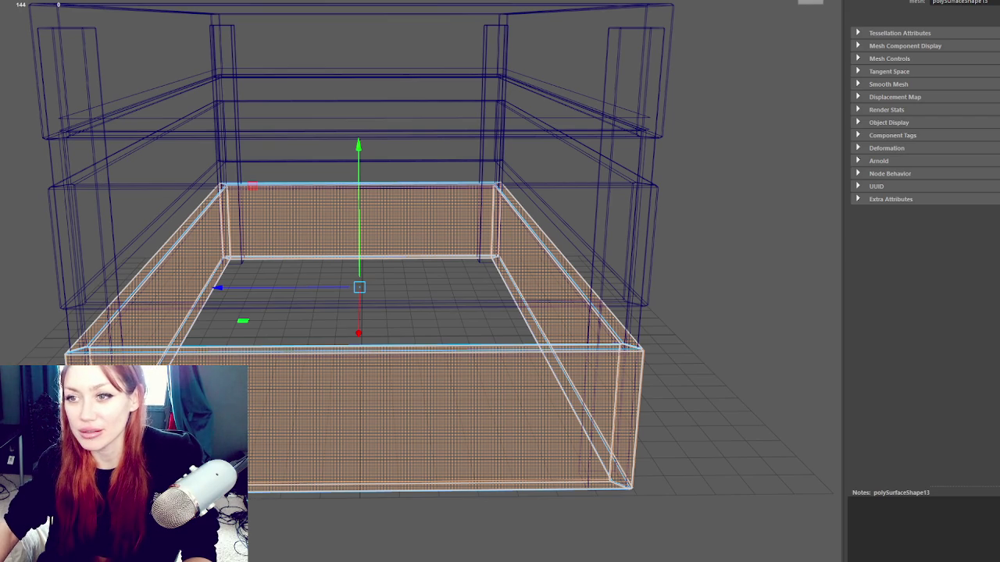
pyautogui.click(41, 99)
# - Duplicate the bottom floor frame and raise the copy to Translate Y 4.859
pyautogui.click(165, 185)
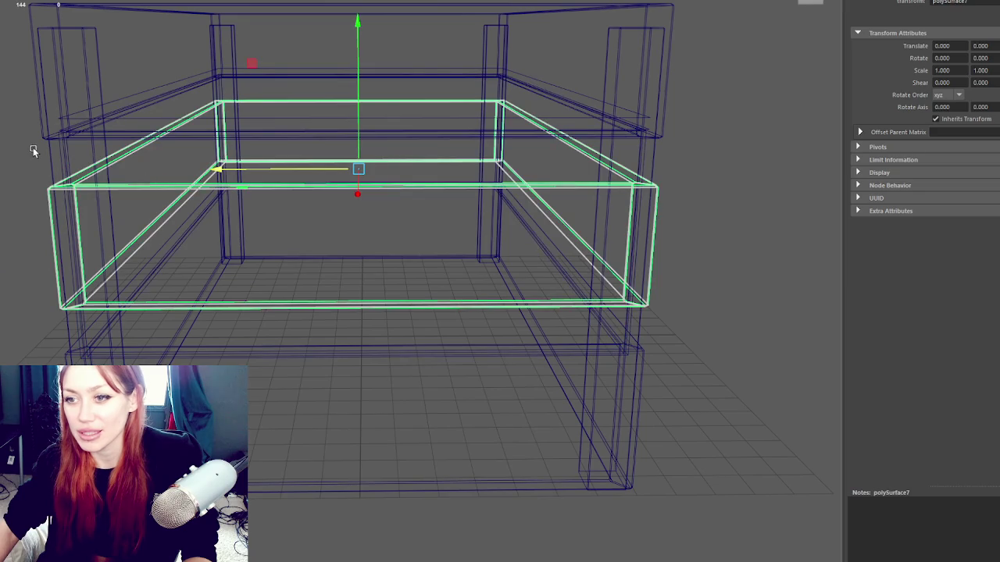
pyautogui.click(156, 356)
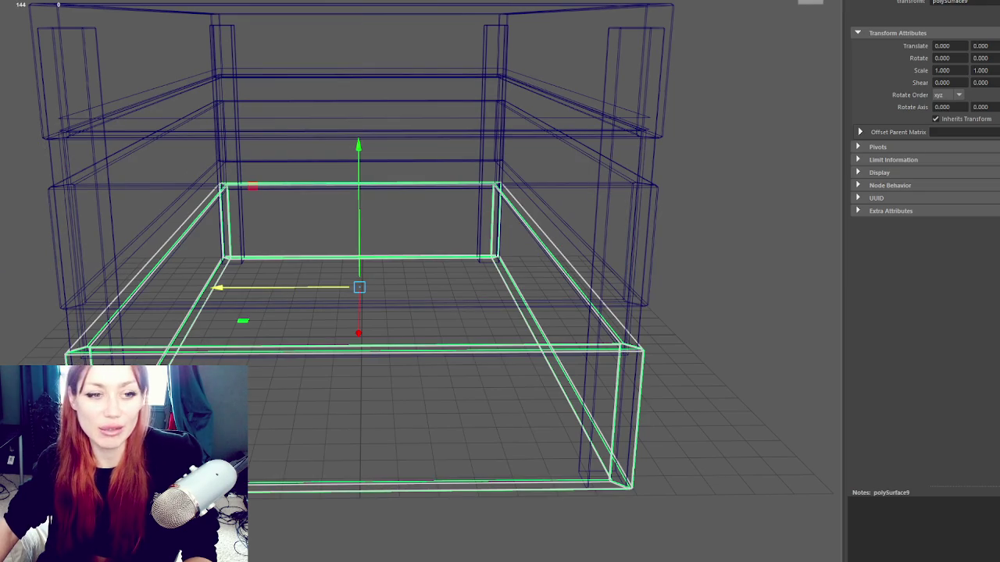
pyautogui.hotkey('ctrl', 'd')
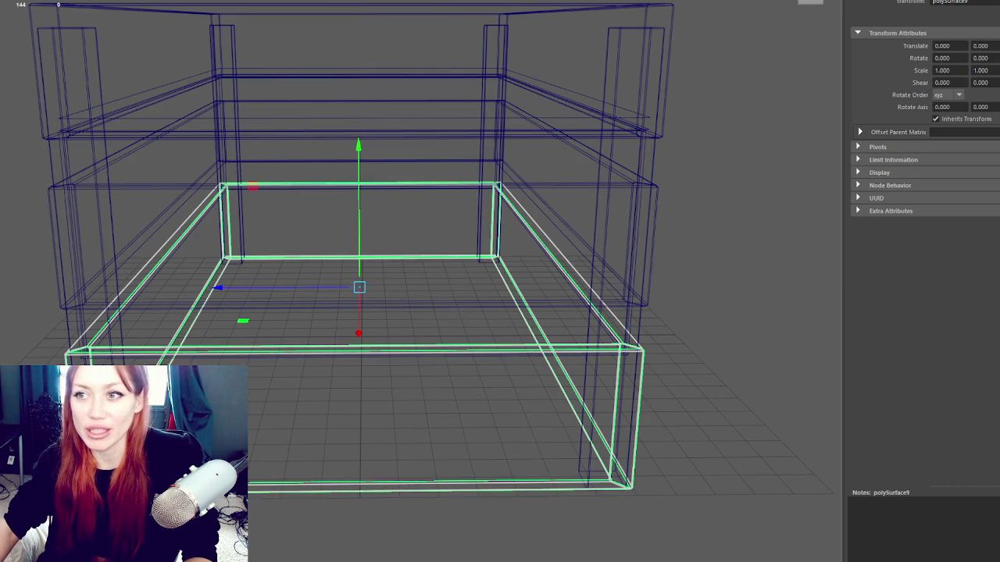
pyautogui.moveTo(367, 178)
pyautogui.mouseDown()
pyautogui.moveTo(375, 44)
pyautogui.moveTo(388, 38)
pyautogui.mouseUp()
pyautogui.scroll(3, 356, 134)
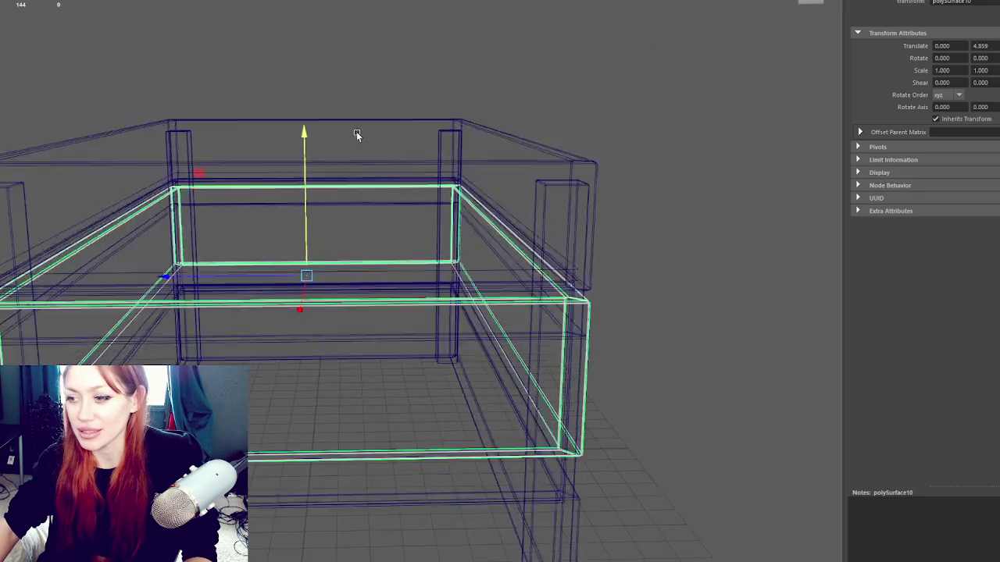
pyautogui.moveTo(357, 134)
pyautogui.mouseDown()
pyautogui.moveTo(362, 123)
pyautogui.moveTo(435, 107)
pyautogui.moveTo(27, 101)
pyautogui.mouseUp()
# - Lower the copy's top vertices to make a shorter band
pyautogui.press('F9')
pyautogui.moveTo(4, 252); pyautogui.dragTo(698, 145)
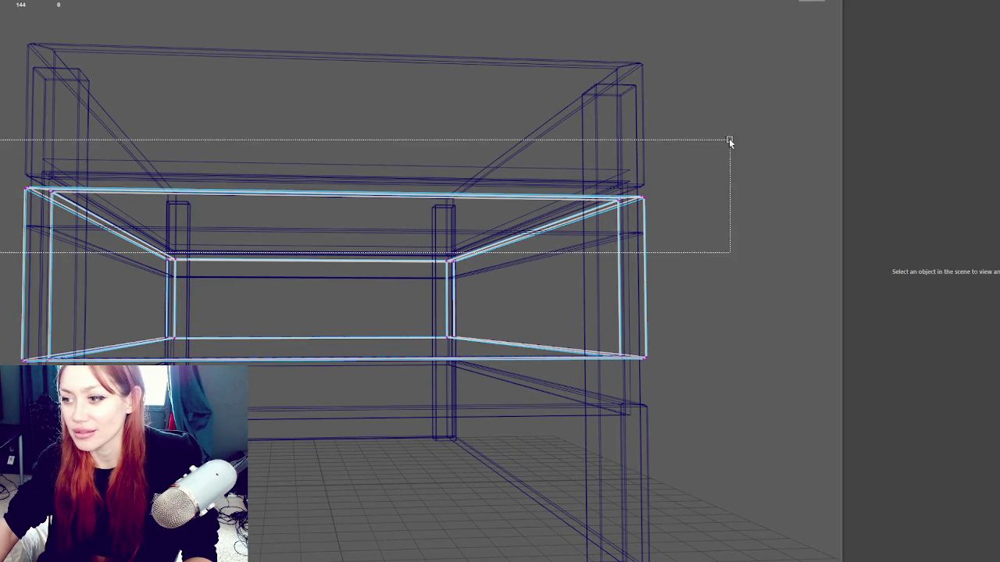
pyautogui.moveTo(322, 140); pyautogui.dragTo(323, 168)
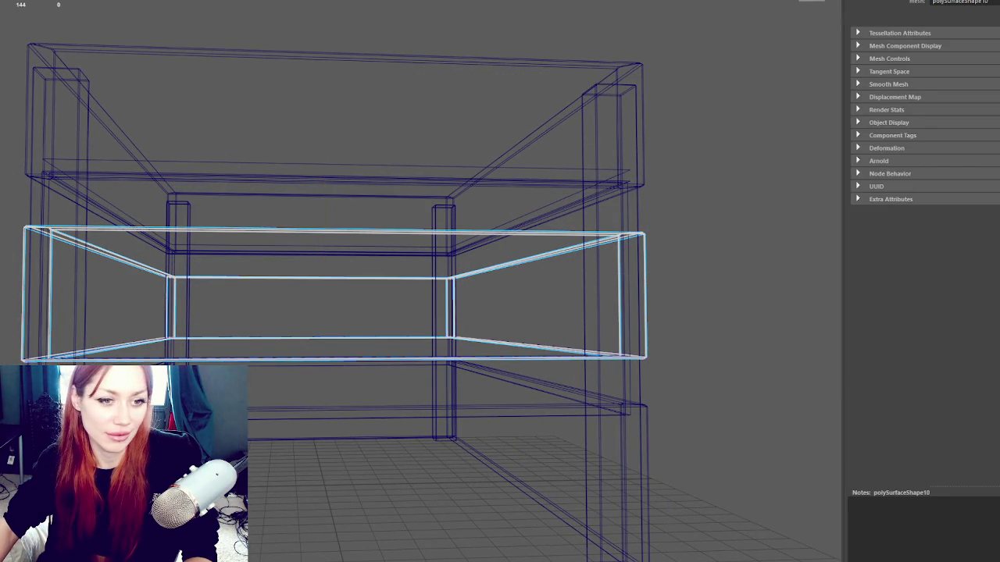
pyautogui.hotkey('ctrl', 'F11')
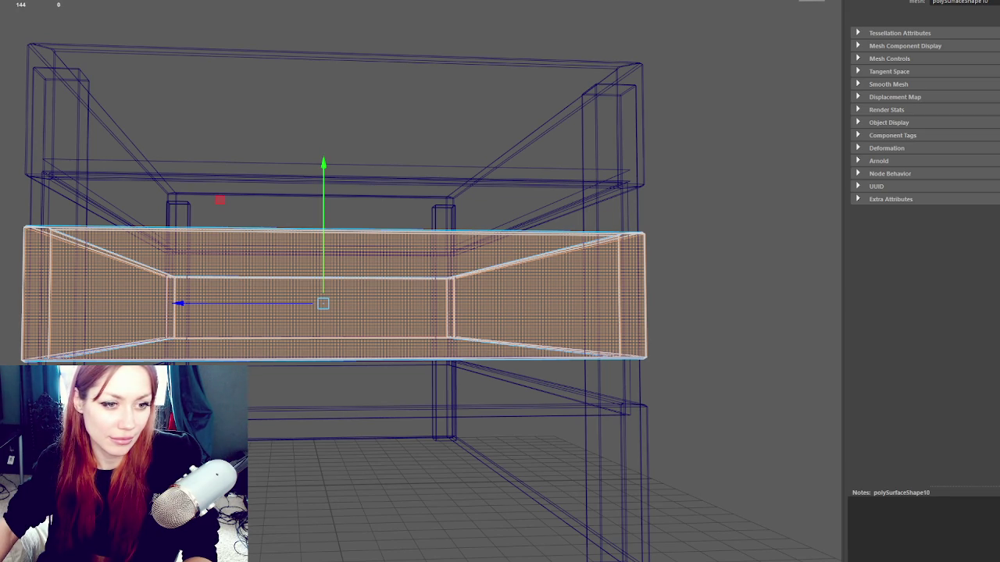
pyautogui.click(100, 136)
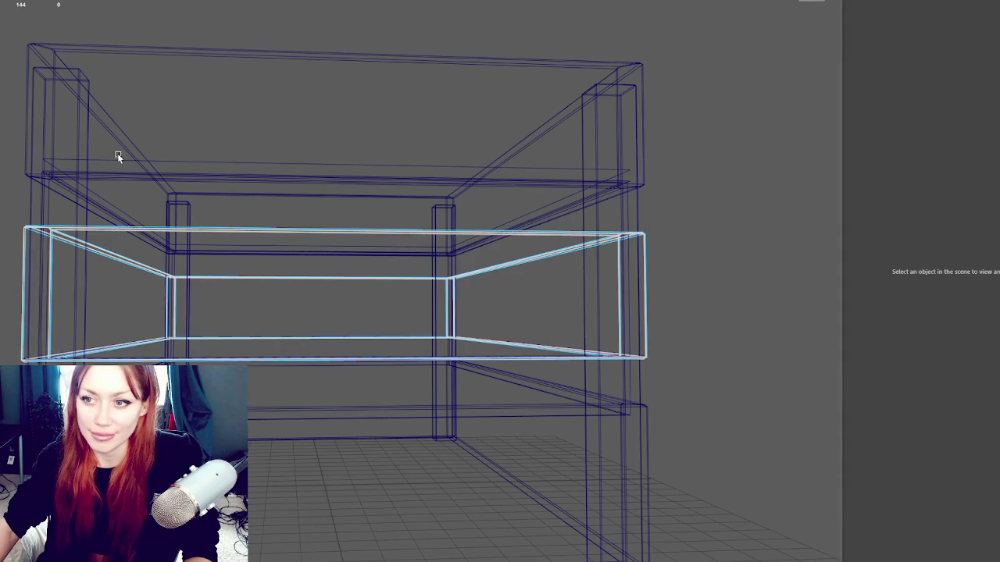
# - Select the middle frame box and lift it up to the top of the garage
pyautogui.click(100, 54)
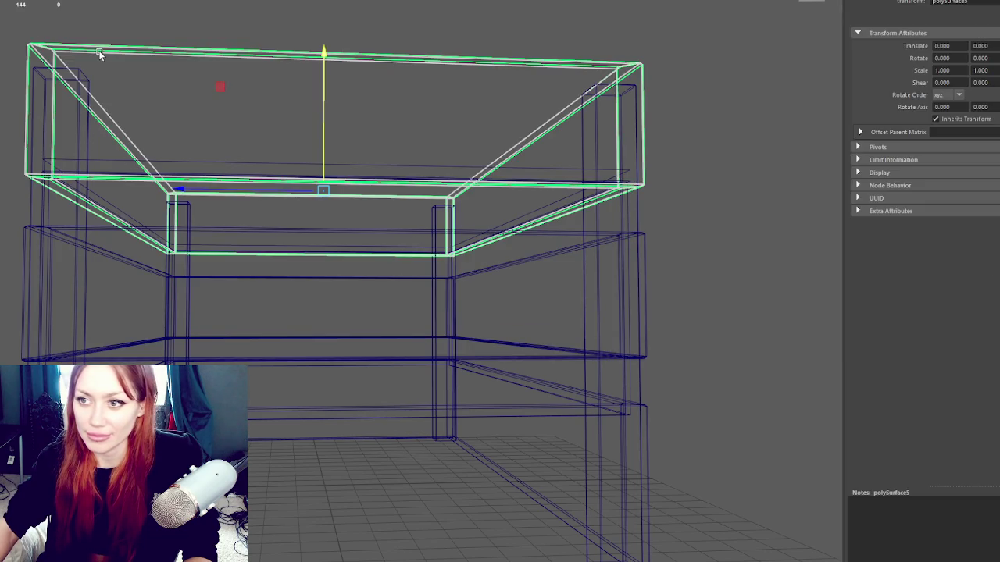
pyautogui.click(100, 53)
pyautogui.click(45, 228)
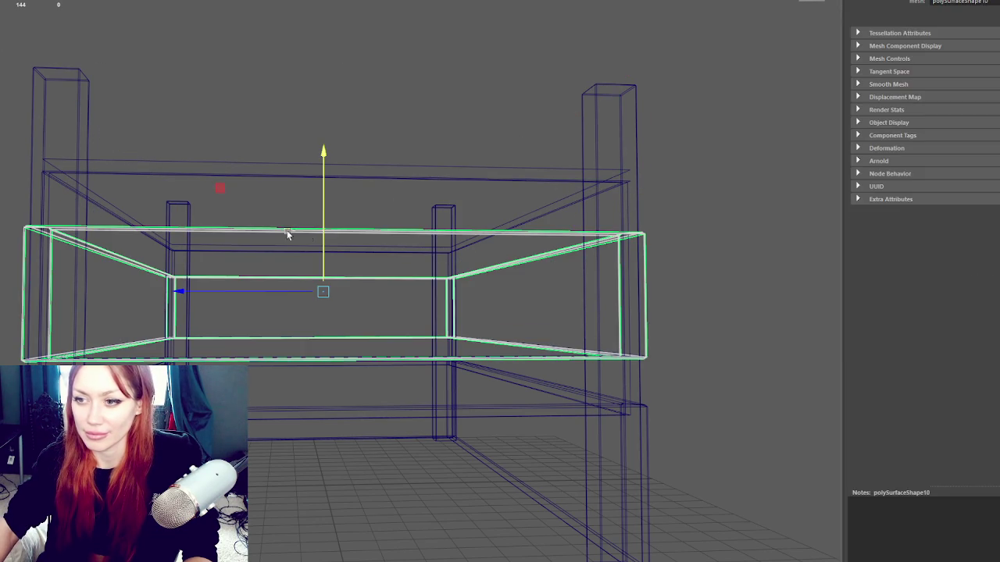
pyautogui.moveTo(341, 196)
pyautogui.mouseDown()
pyautogui.moveTo(333, 88)
pyautogui.moveTo(326, 98)
pyautogui.mouseUp()
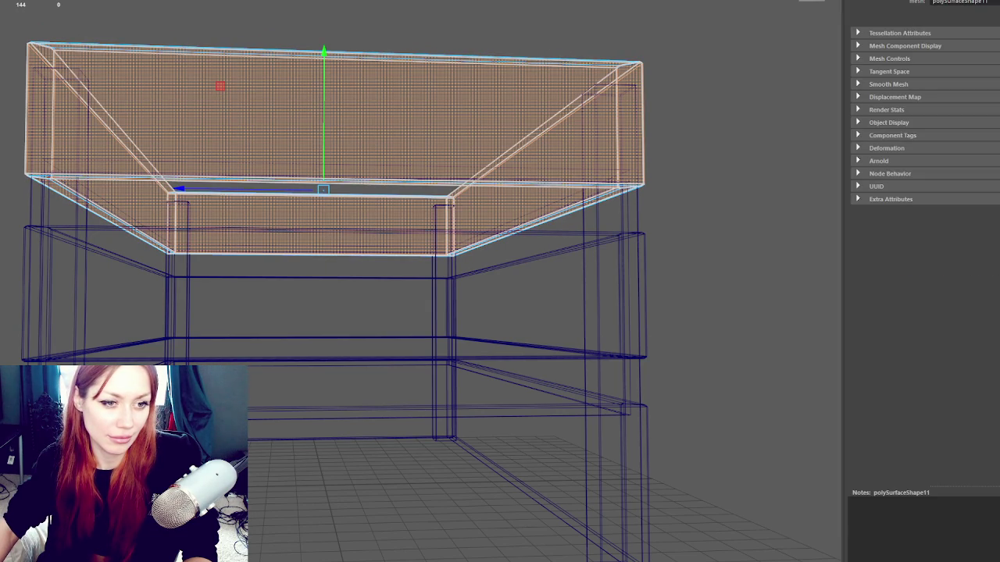
# - Try selecting the left corner pillar and the middle band frame, toggling the band on and off
pyautogui.click(326, 29)
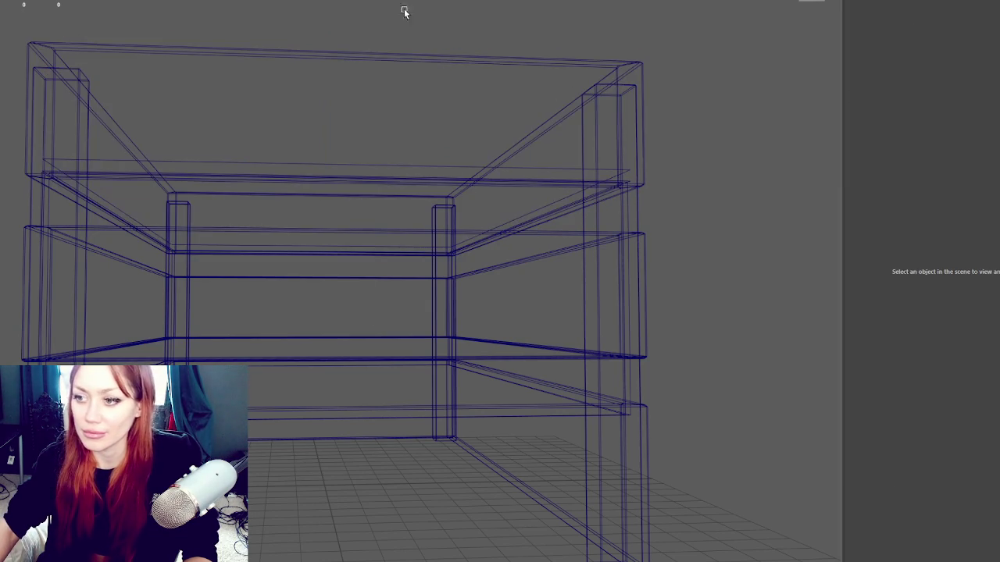
pyautogui.click(325, 339)
pyautogui.click(58, 328)
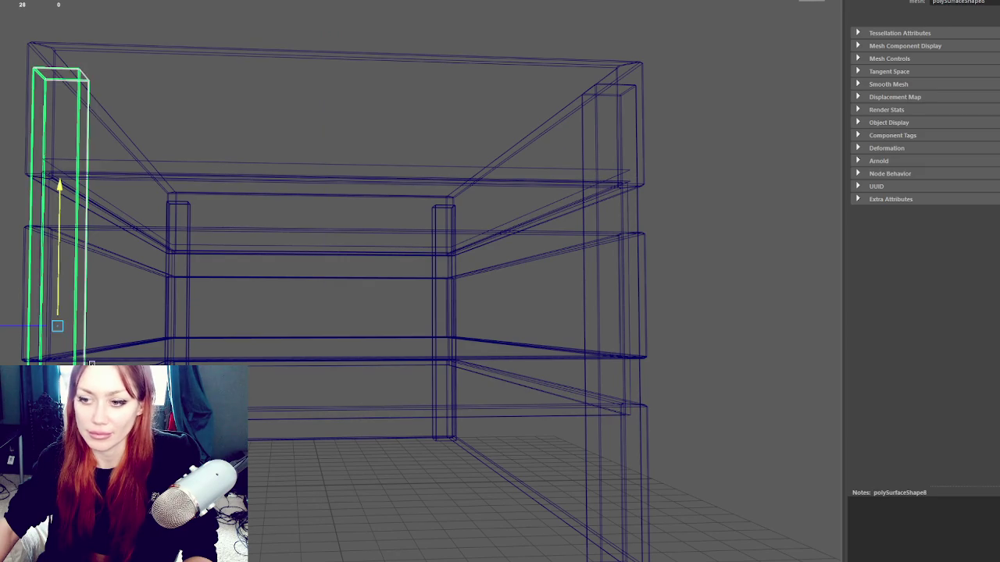
pyautogui.click(104, 363)
pyautogui.click(106, 358)
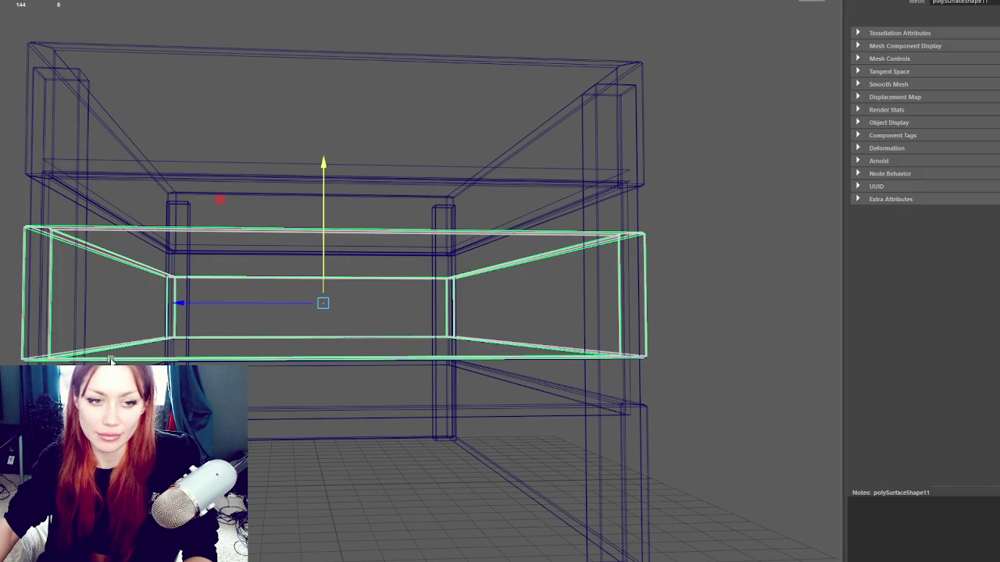
pyautogui.click(106, 358)
pyautogui.click(106, 359)
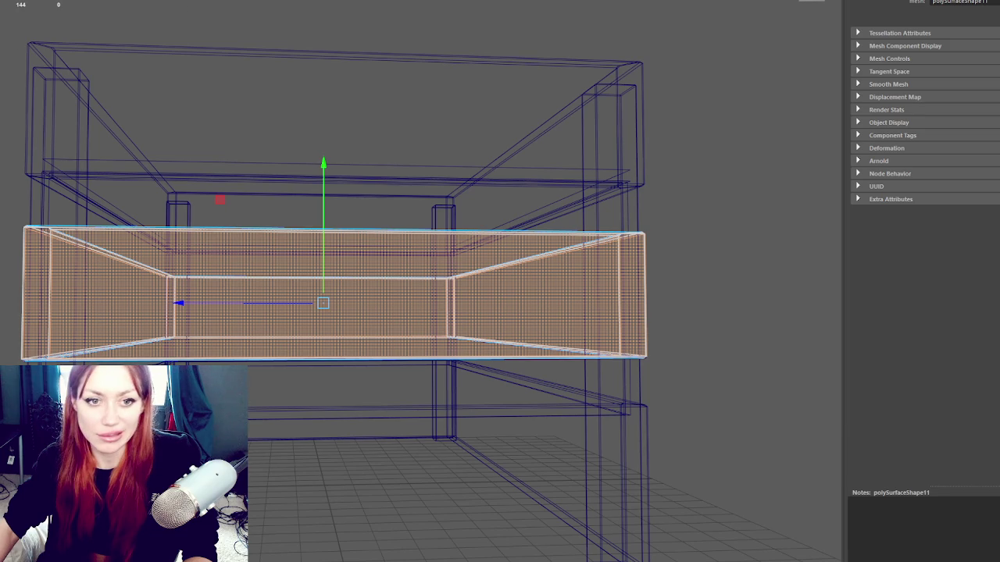
pyautogui.click(547, 384)
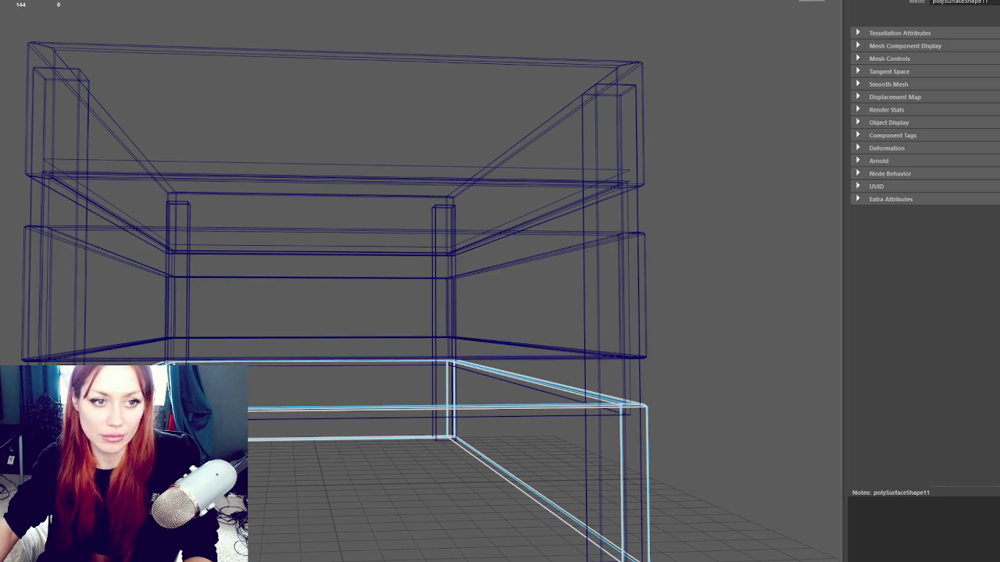
# - Select the upper frame plus the middle band and bring up the marking menu
pyautogui.click(547, 384)
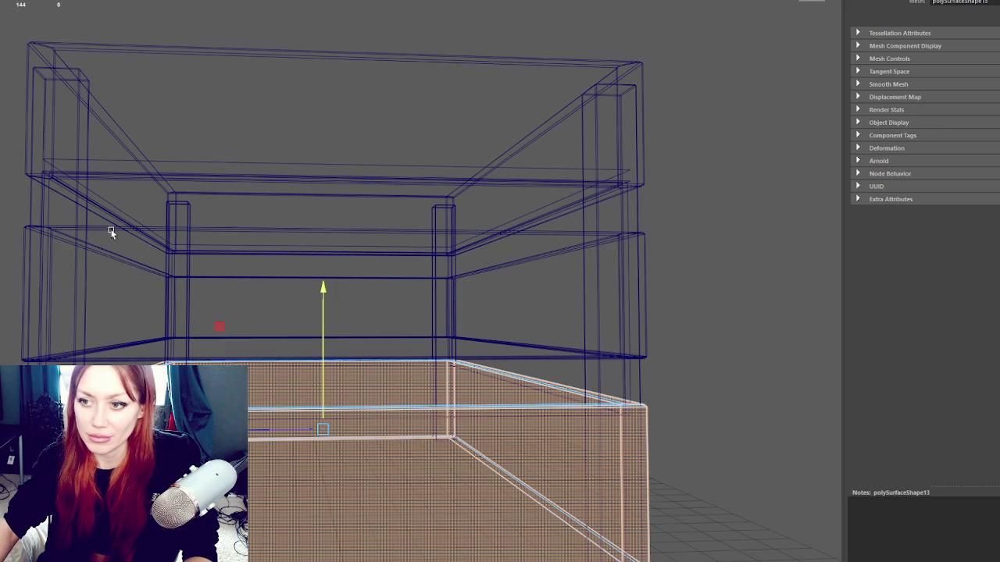
pyautogui.click(125, 182)
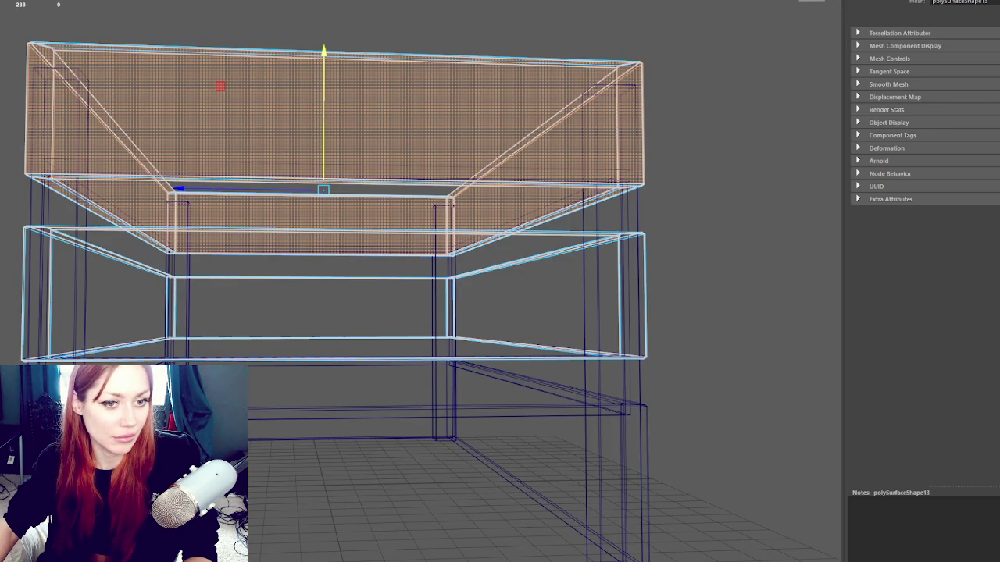
pyautogui.keyDown('shift'); pyautogui.click(313, 277); pyautogui.keyUp('shift')
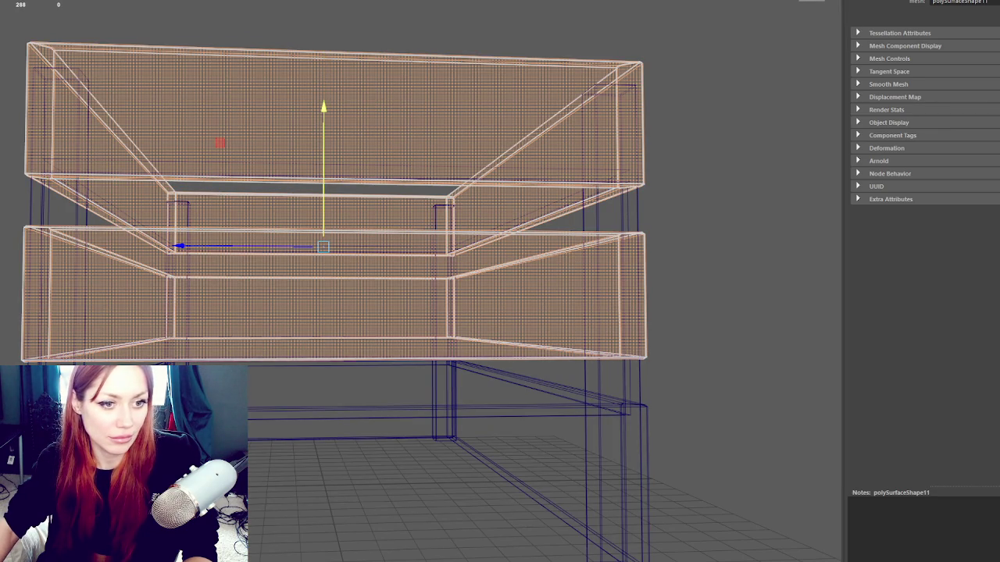
pyautogui.hotkey('ctrl', 'z')
pyautogui.hotkey('shift', 'z')
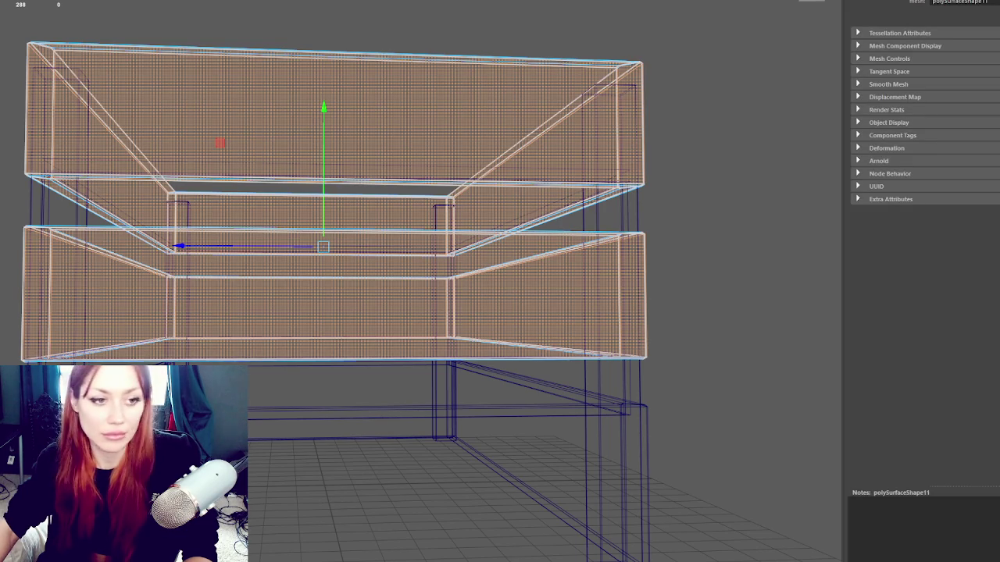
pyautogui.rightClick(344, 78)
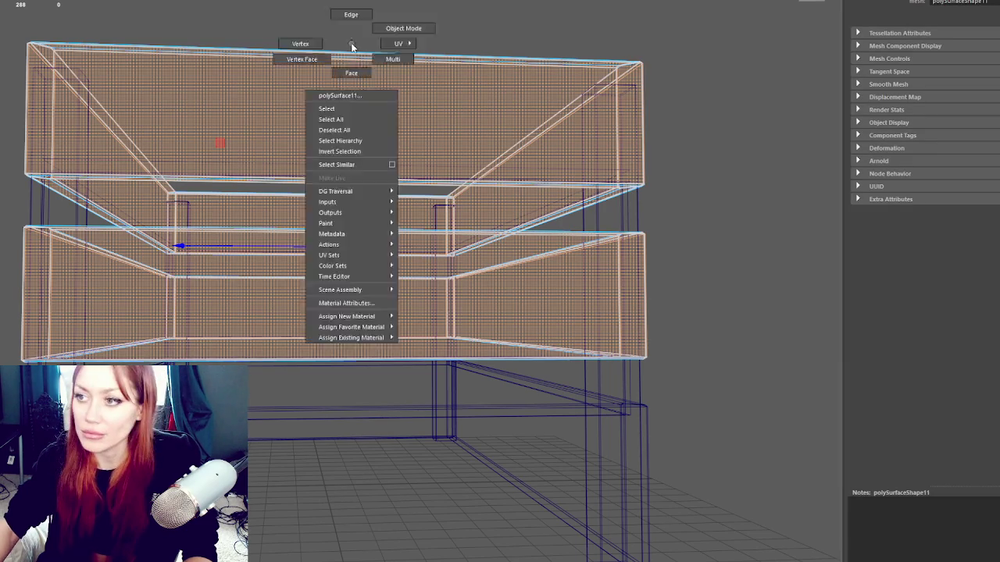
pyautogui.click(336, 129)
pyautogui.press('Up')
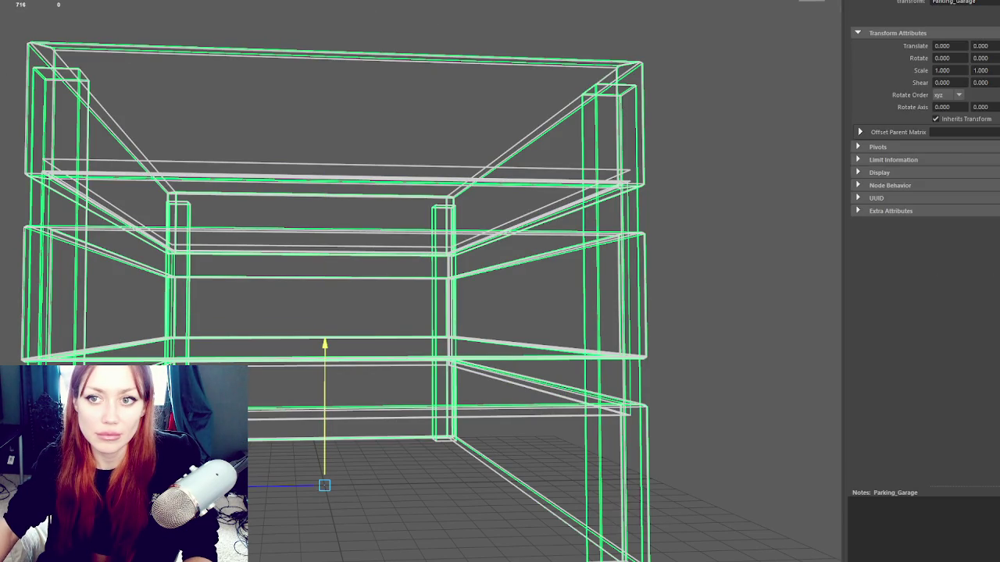
pyautogui.click(220, 201)
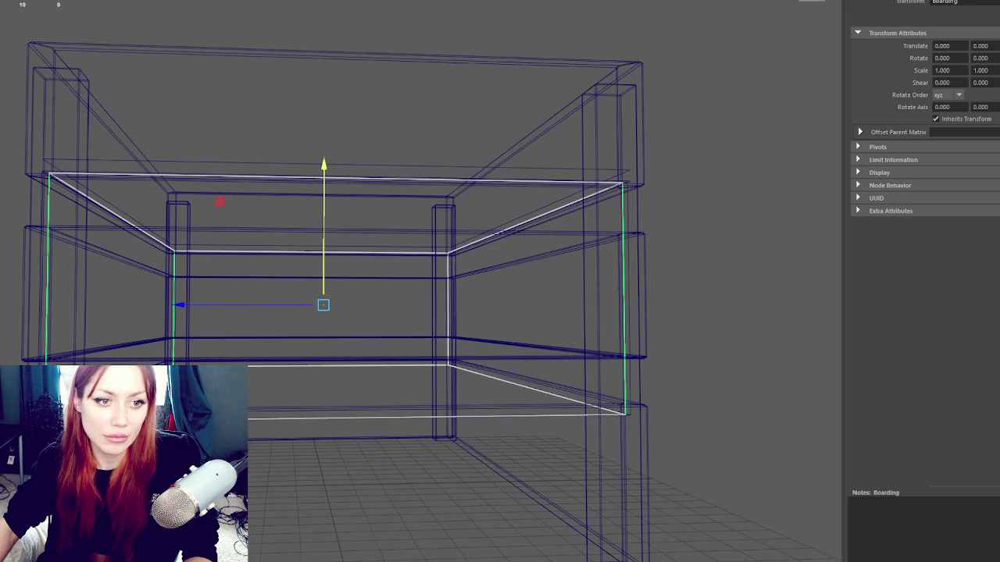
pyautogui.press('Up')
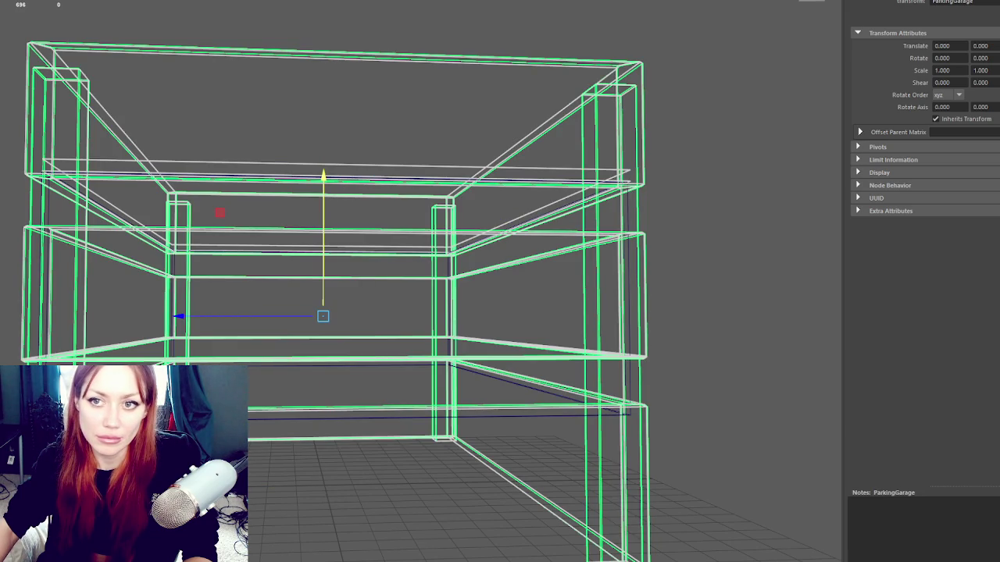
pyautogui.press('Down')
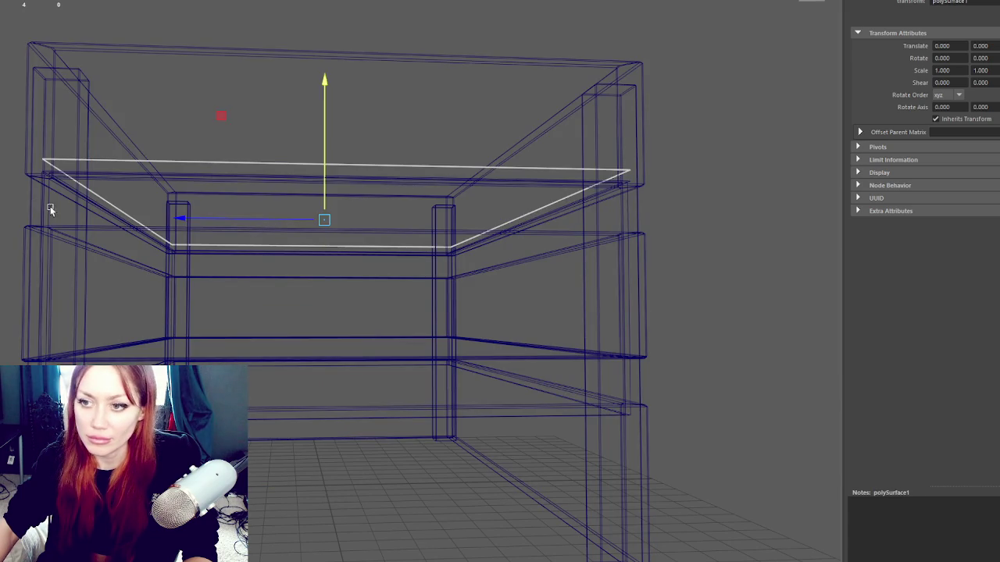
pyautogui.keyDown('shift'); pyautogui.click(31, 195); pyautogui.keyUp('shift')
pyautogui.keyDown('ctrl'); pyautogui.click(27, 204); pyautogui.keyUp('ctrl')
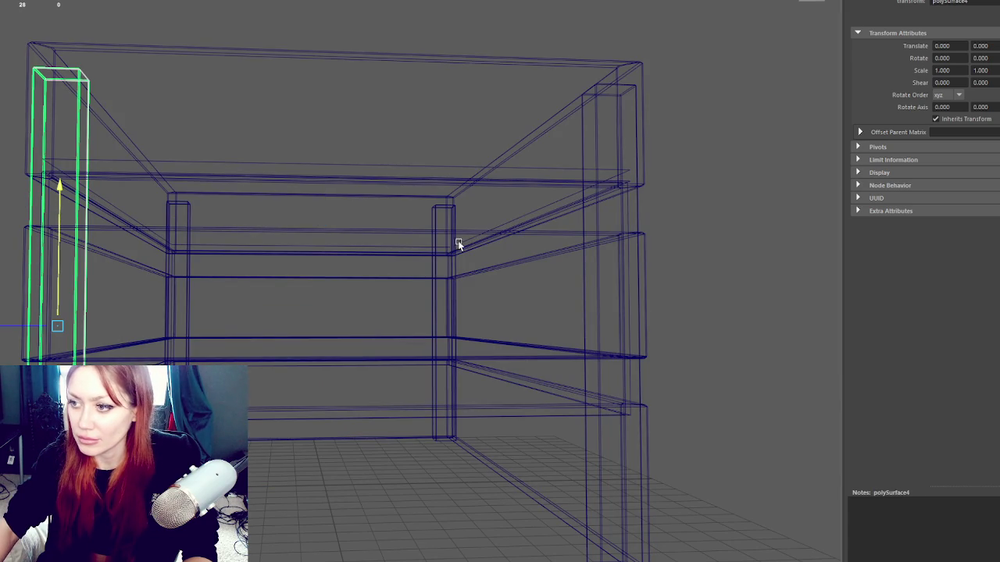
pyautogui.keyDown('shift'); pyautogui.click(434, 238); pyautogui.keyUp('shift')
pyautogui.keyDown('shift'); pyautogui.click(182, 237); pyautogui.keyUp('shift')
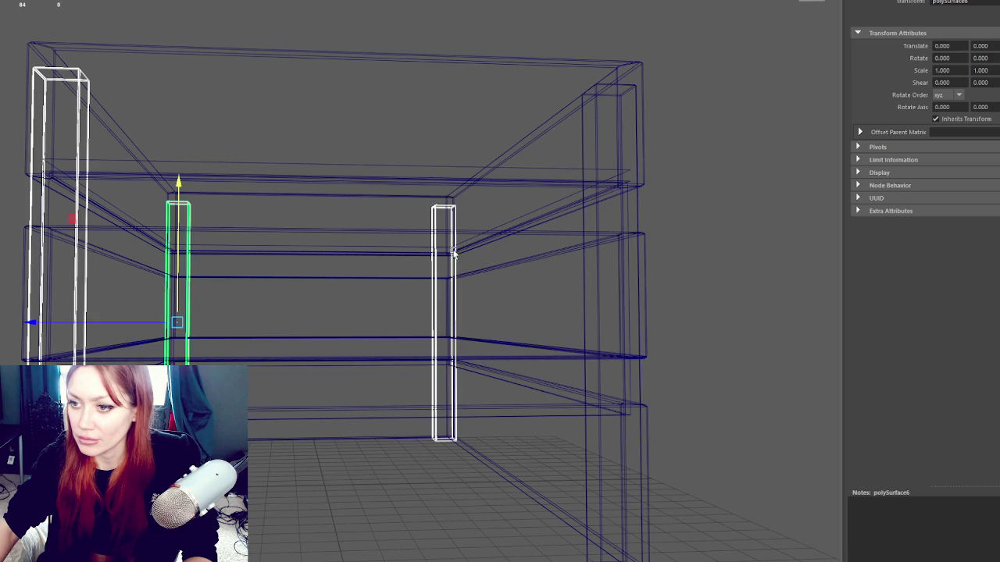
pyautogui.keyDown('shift'); pyautogui.click(638, 217); pyautogui.keyUp('shift')
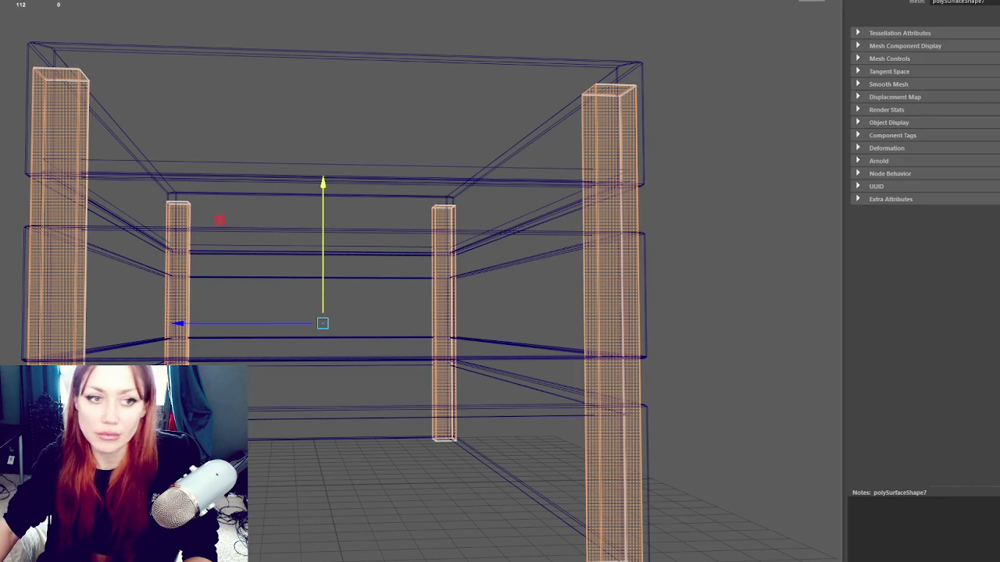
pyautogui.press('Right')
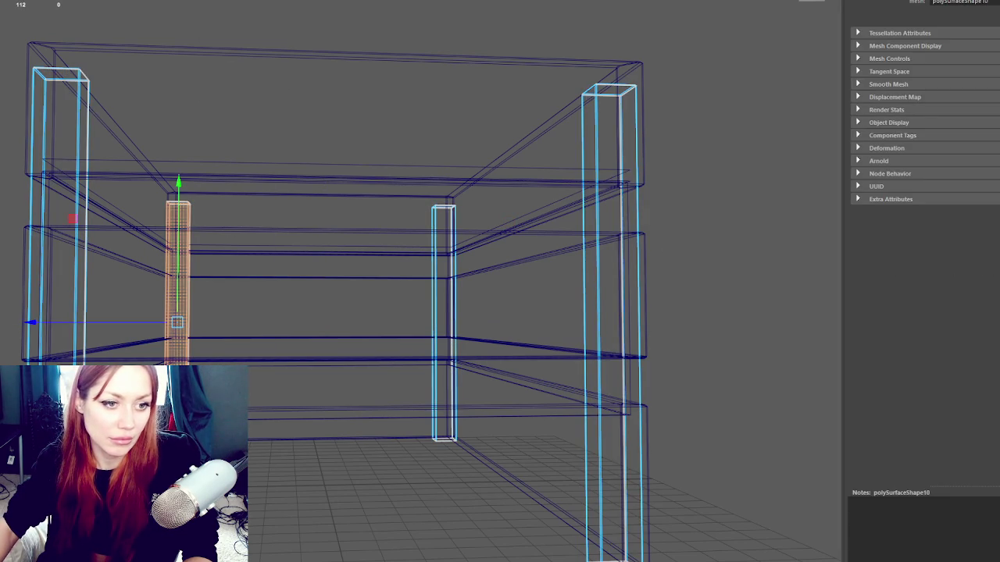
pyautogui.press('Right')
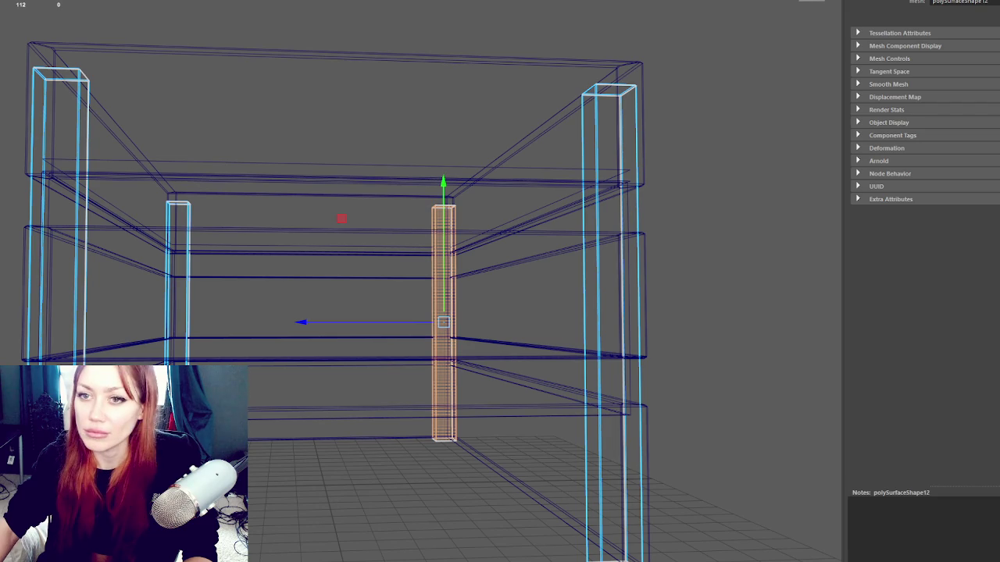
pyautogui.press('Up')
pyautogui.press('Escape')
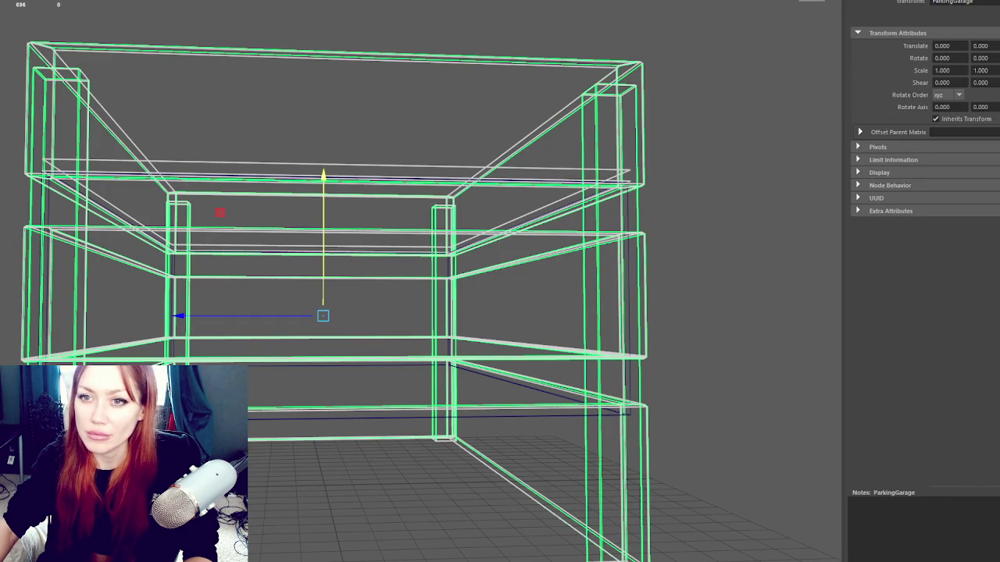
pyautogui.press('Escape')
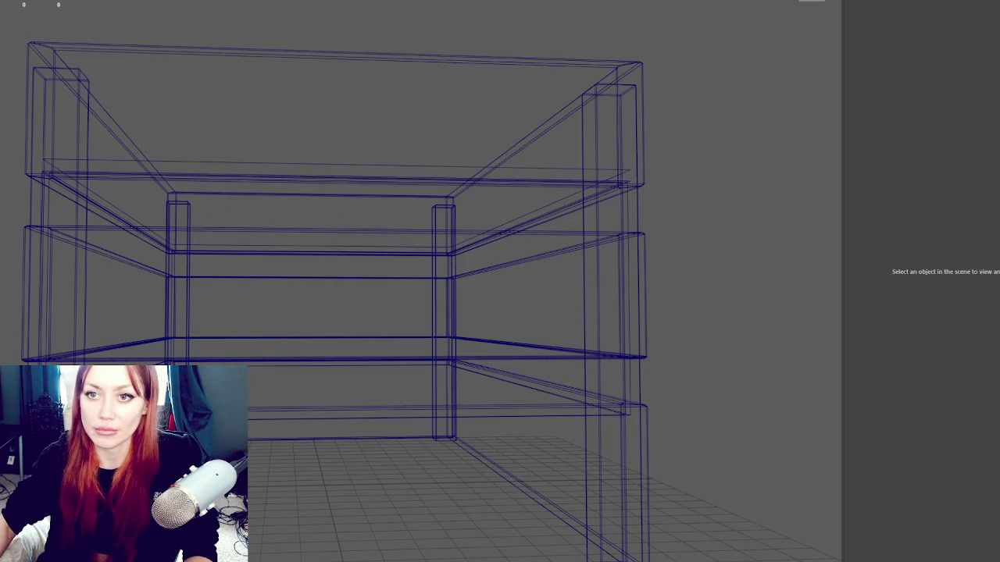
pyautogui.hotkey('ctrl', 'z')
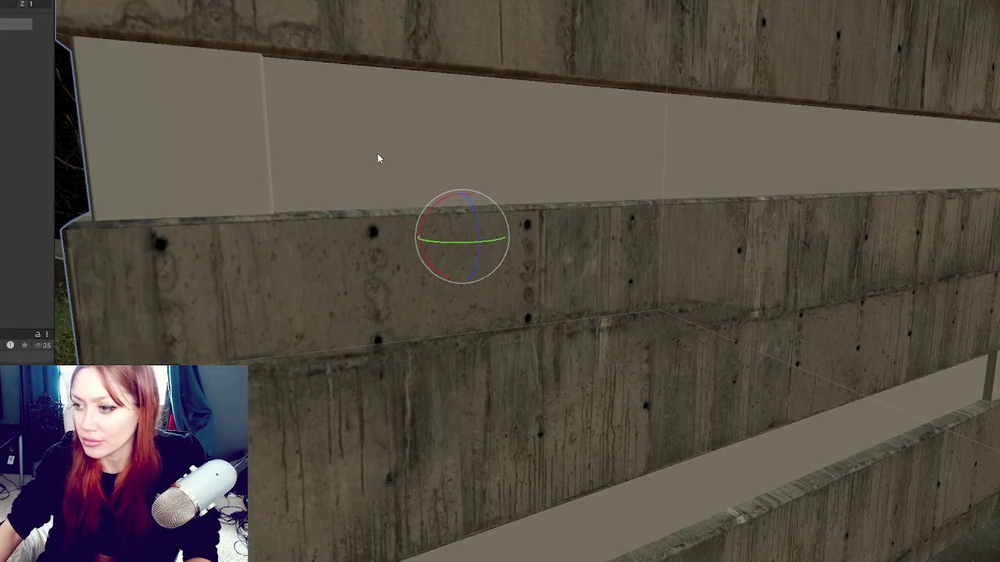
pyautogui.press('f')
pyautogui.scroll(2, 438, 181)
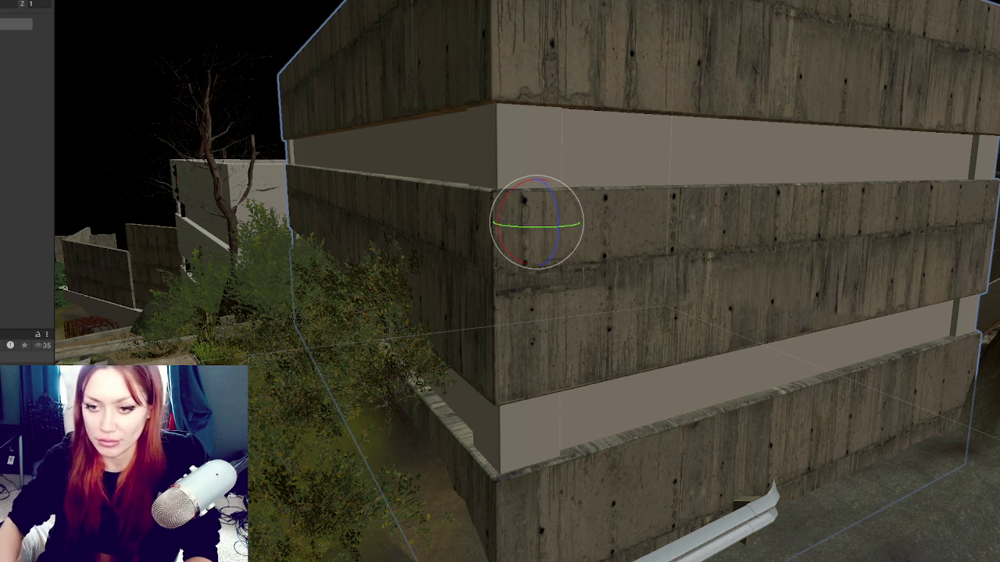
pyautogui.click(438, 317)
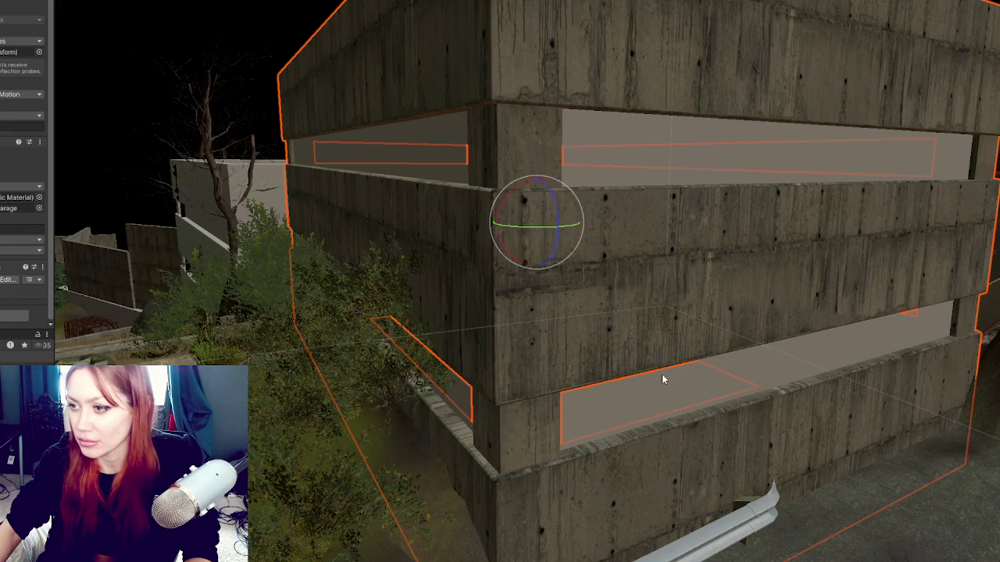
pyautogui.scroll(5, 661, 374)
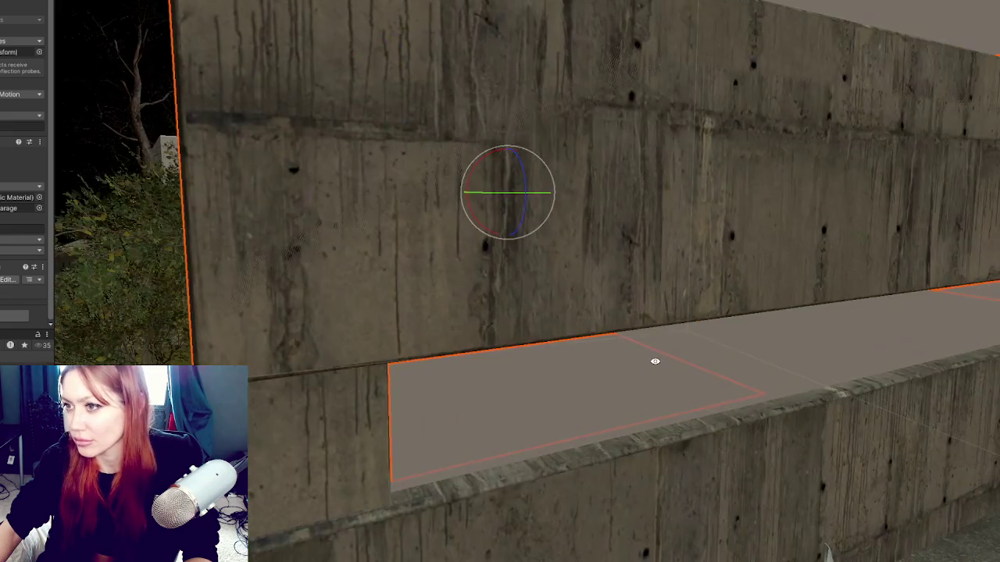
pyautogui.scroll(-5, 655, 361)
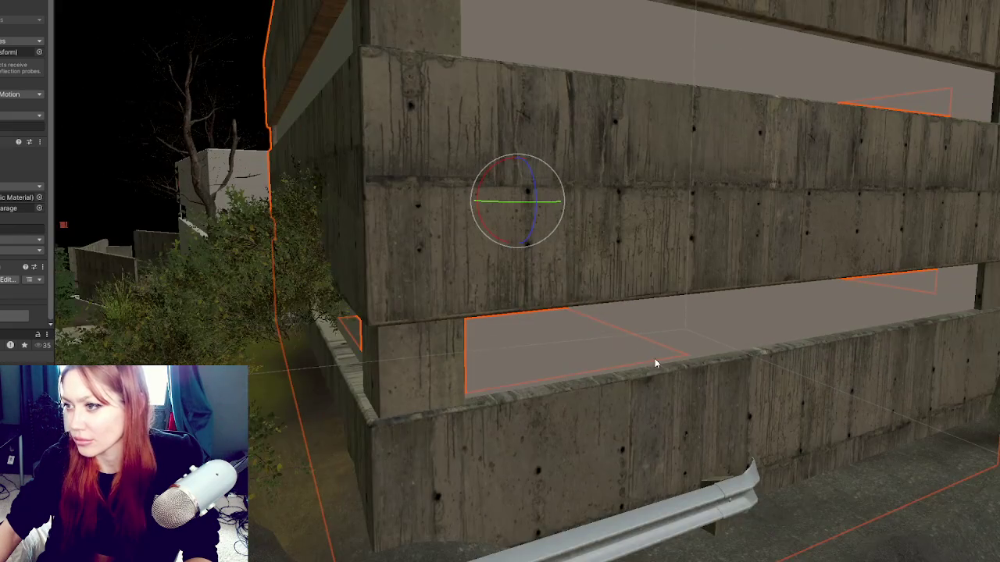
pyautogui.scroll(-2, 655, 360)
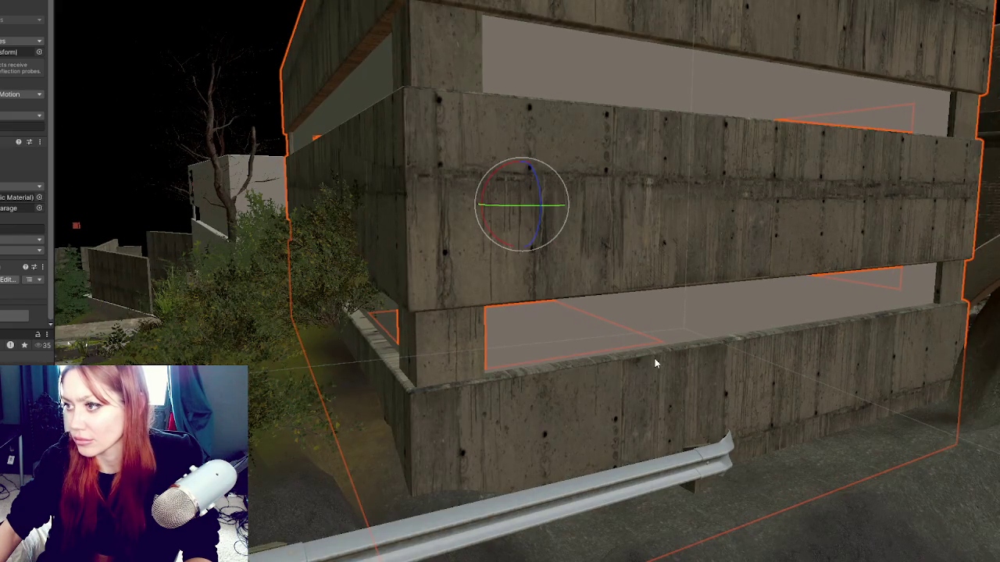
pyautogui.moveTo(654, 362)
pyautogui.mouseDown()
pyautogui.moveTo(643, 330)
pyautogui.moveTo(649, 350)
pyautogui.moveTo(634, 353)
pyautogui.moveTo(645, 351)
pyautogui.mouseUp()
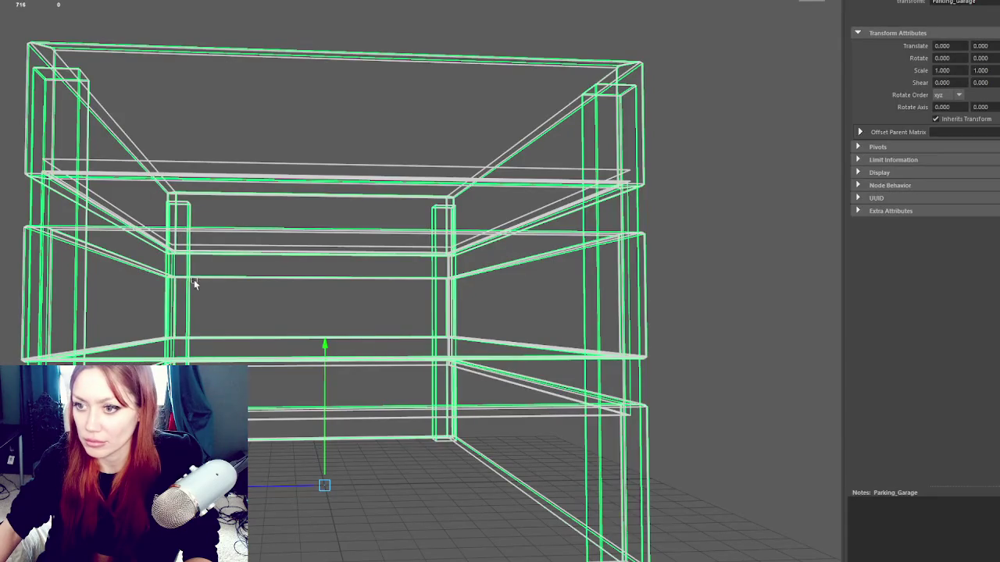
pyautogui.click(21, 226)
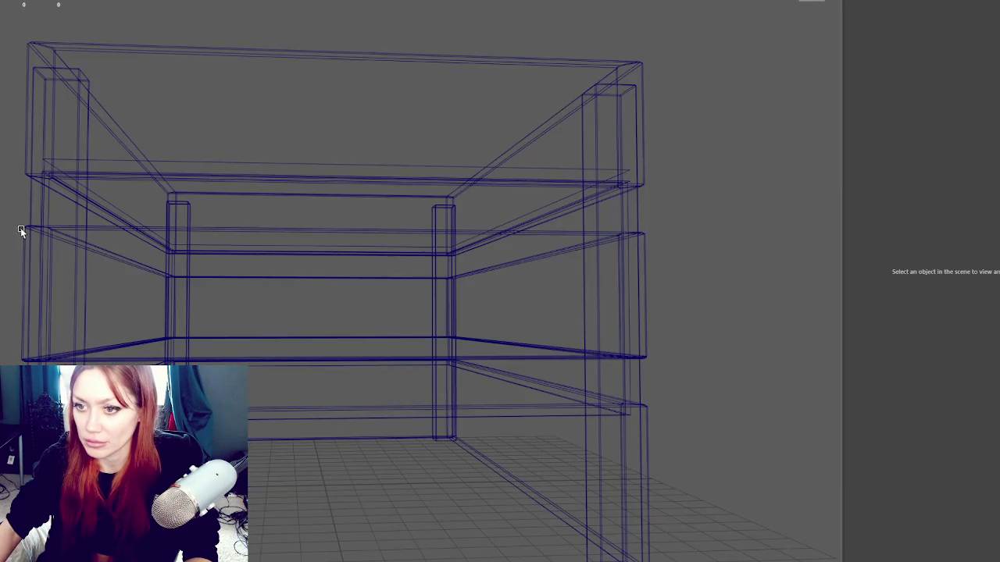
# - Select the middle floor slab, trial-slide it right, then undo the move
pyautogui.click(25, 233)
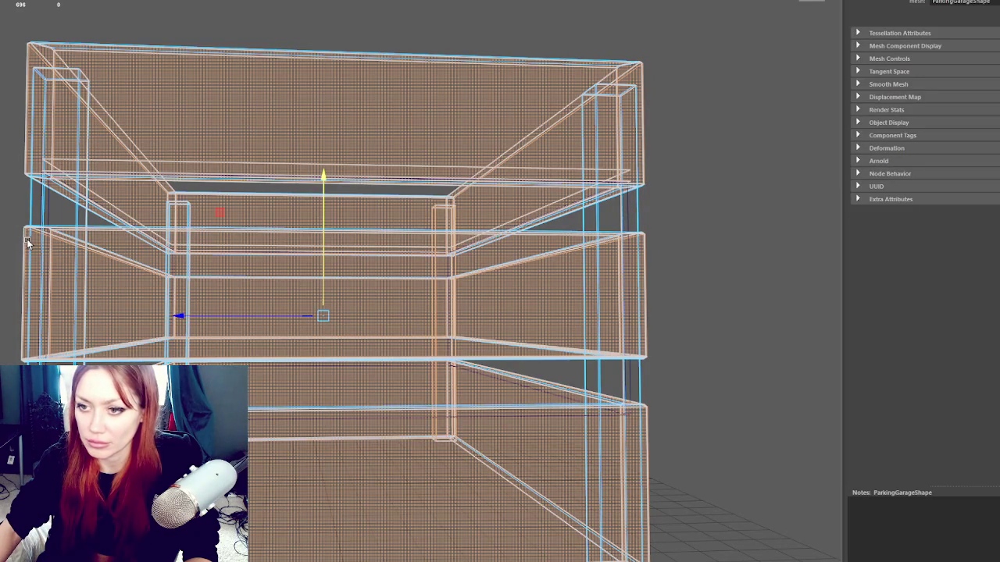
pyautogui.click(25, 240)
pyautogui.moveTo(188, 303); pyautogui.dragTo(340, 306)
pyautogui.hotkey('ctrl', 'z')
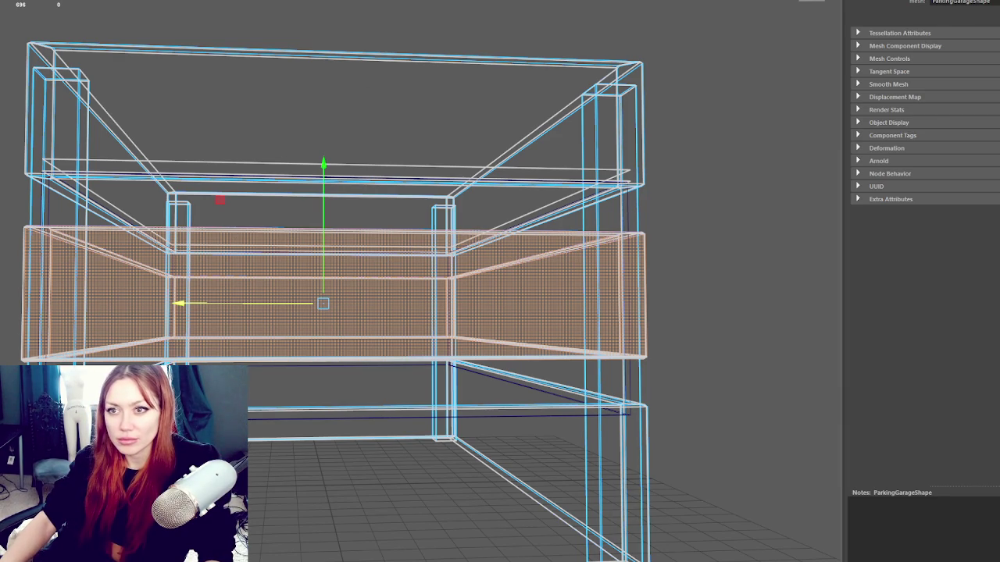
# - Step through the garage hierarchy and hide then unhide the top and middle frames
pyautogui.press('Up')
pyautogui.press('Down')
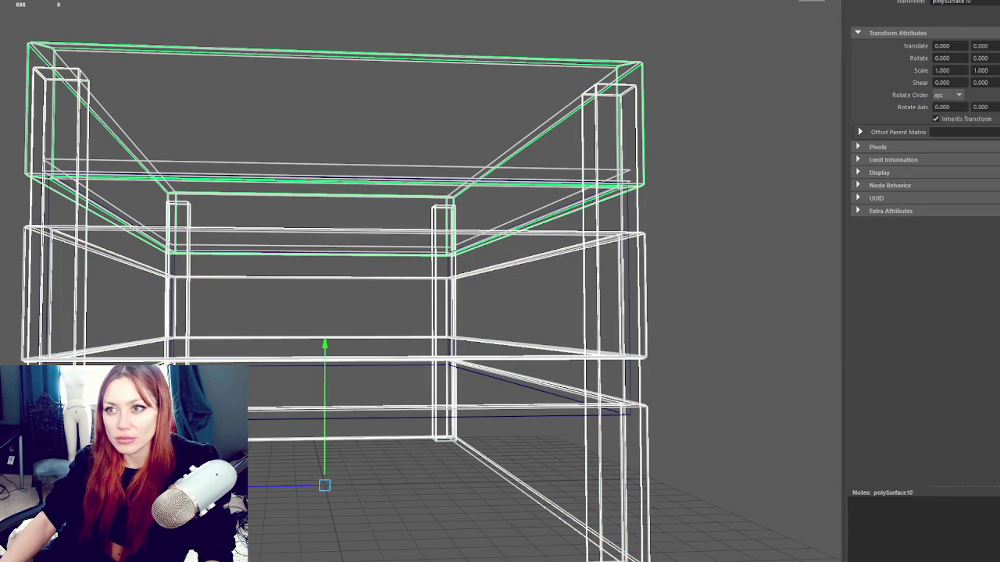
pyautogui.press('Right')
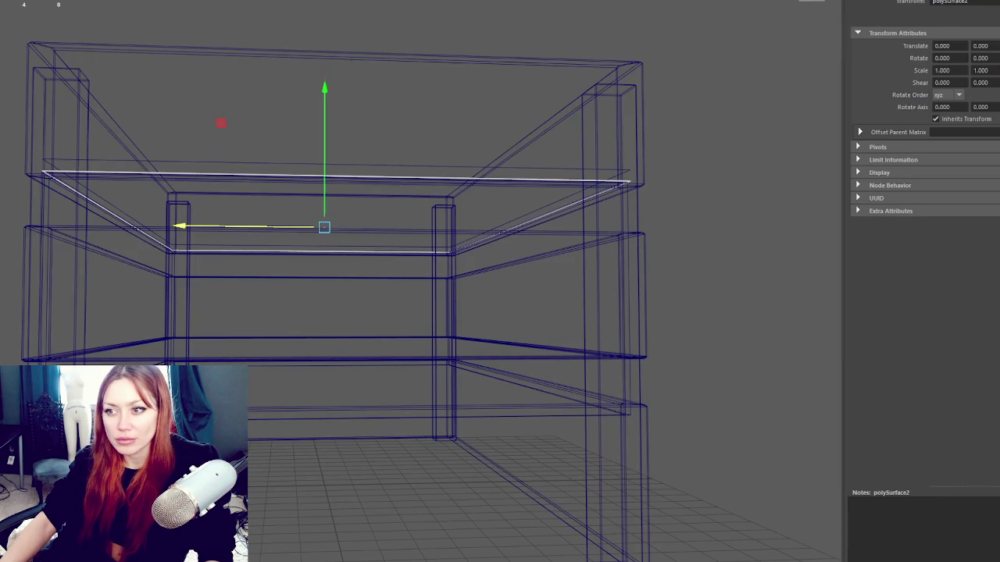
pyautogui.press('Left')
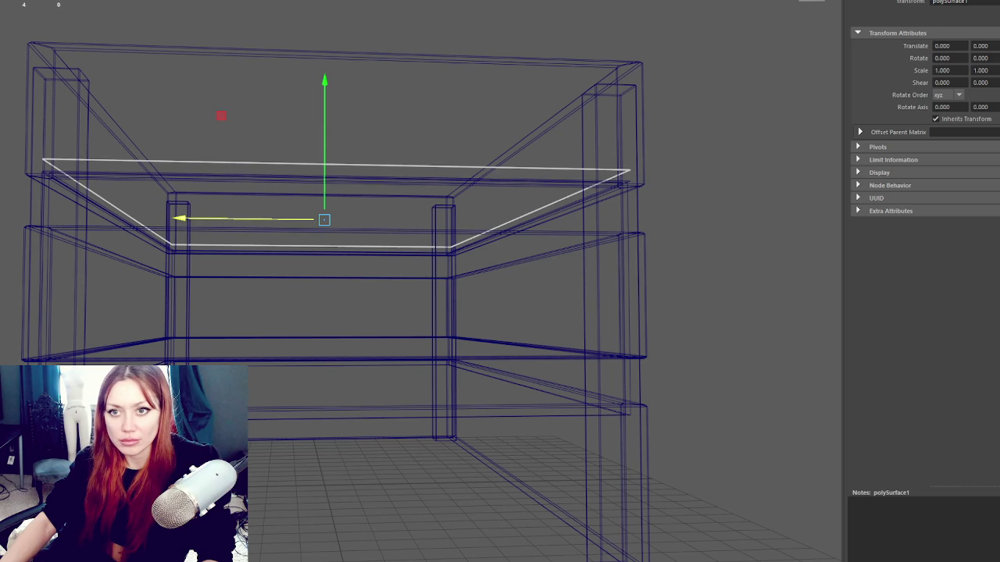
pyautogui.press('Right')
pyautogui.press('Right')
pyautogui.press('Right')
pyautogui.press('Right')
pyautogui.press('Right')
pyautogui.press('Right')
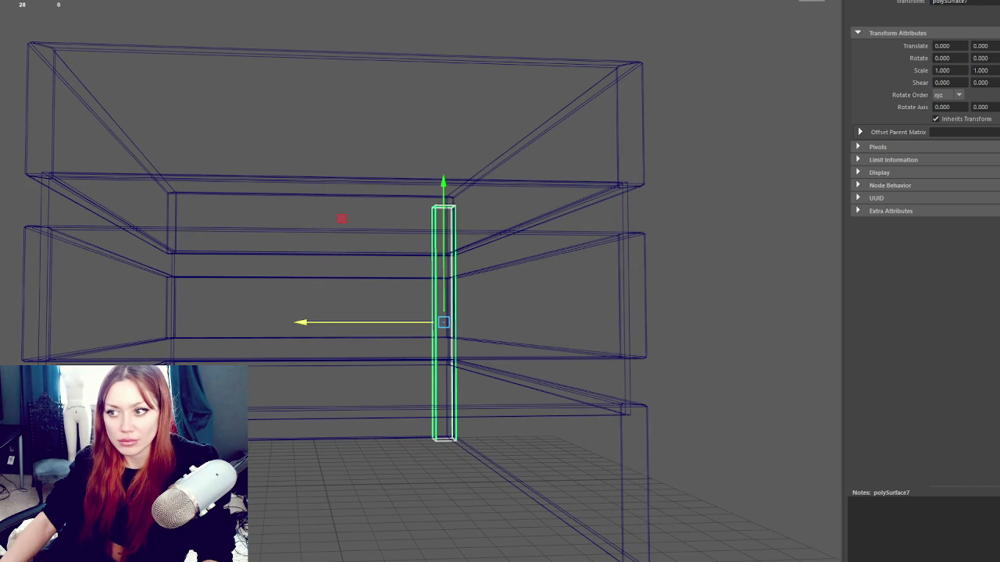
pyautogui.press('Right')
pyautogui.press('Right')
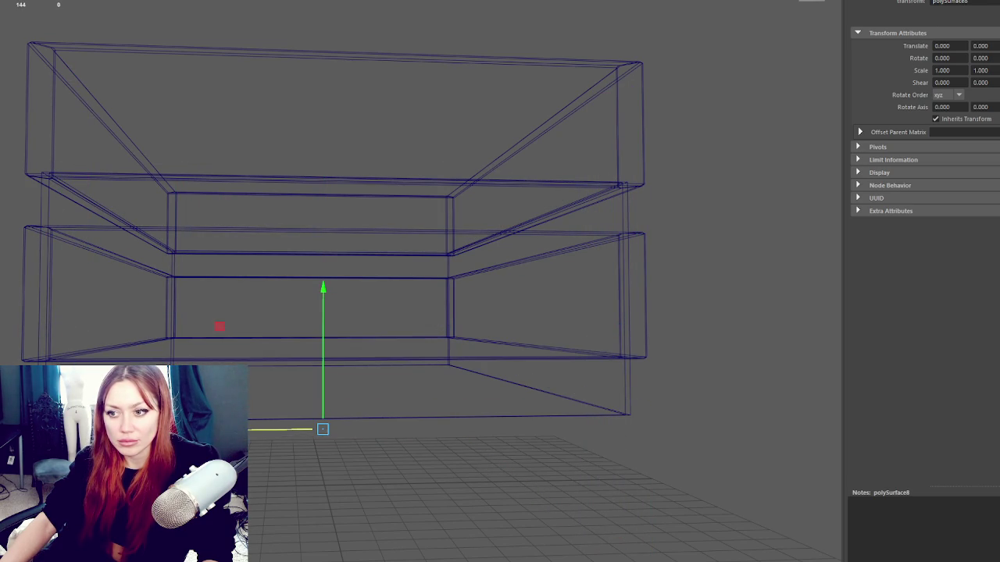
pyautogui.press('Right')
pyautogui.hotkey('ctrl', 'h')
pyautogui.press('Left')
pyautogui.hotkey('ctrl', 'h')
pyautogui.hotkey('ctrl', 'shift', 'h')
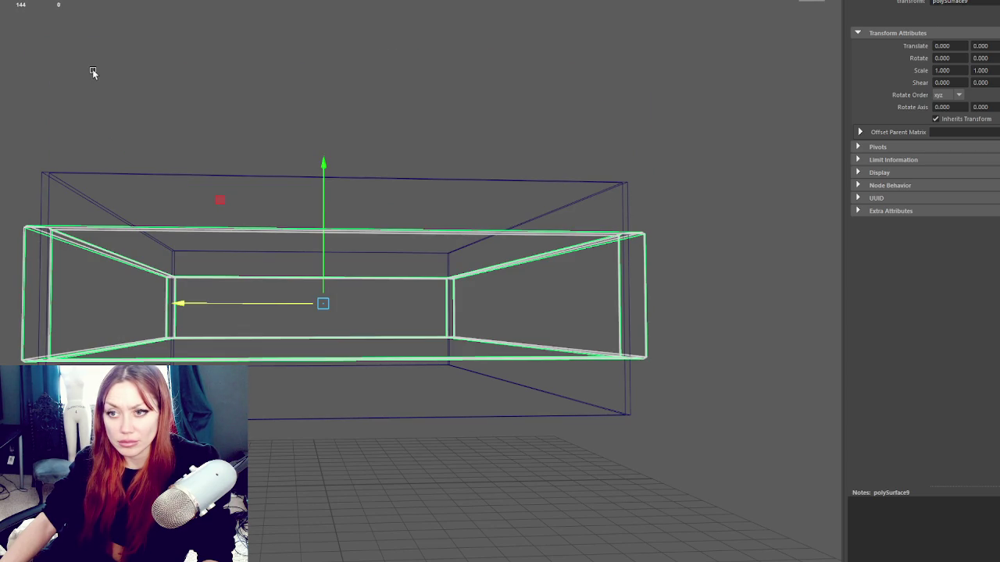
# - Undo back through the selections to remove the duplicated frame polySurface10
pyautogui.click(47, 81)
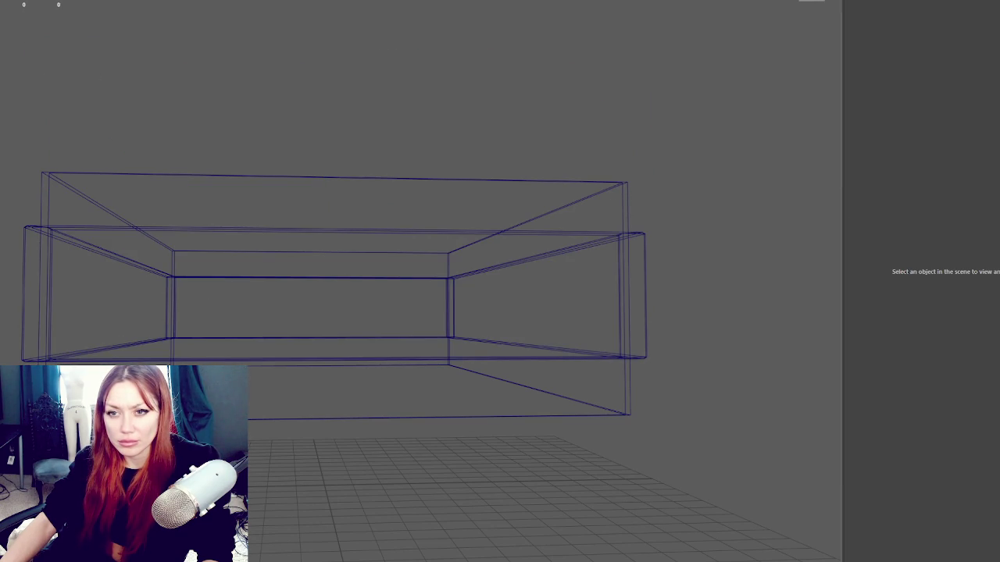
pyautogui.hotkey('ctrl', 'z')
pyautogui.hotkey('ctrl', 'z')
pyautogui.hotkey('ctrl', 'z')
pyautogui.hotkey('ctrl', 'z')
pyautogui.hotkey('ctrl', 'z')
pyautogui.hotkey('ctrl', 'z')
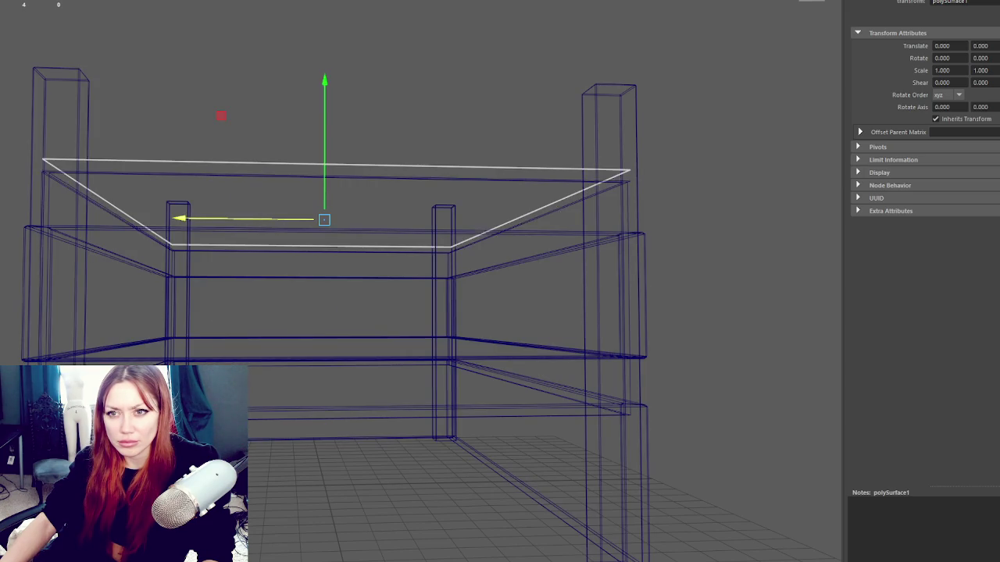
pyautogui.hotkey('ctrl', 'z')
pyautogui.hotkey('ctrl', 'z')
pyautogui.hotkey('ctrl', 'z')
pyautogui.hotkey('ctrl', 'z')
pyautogui.hotkey('ctrl', 'z')
pyautogui.hotkey('ctrl', 'z')
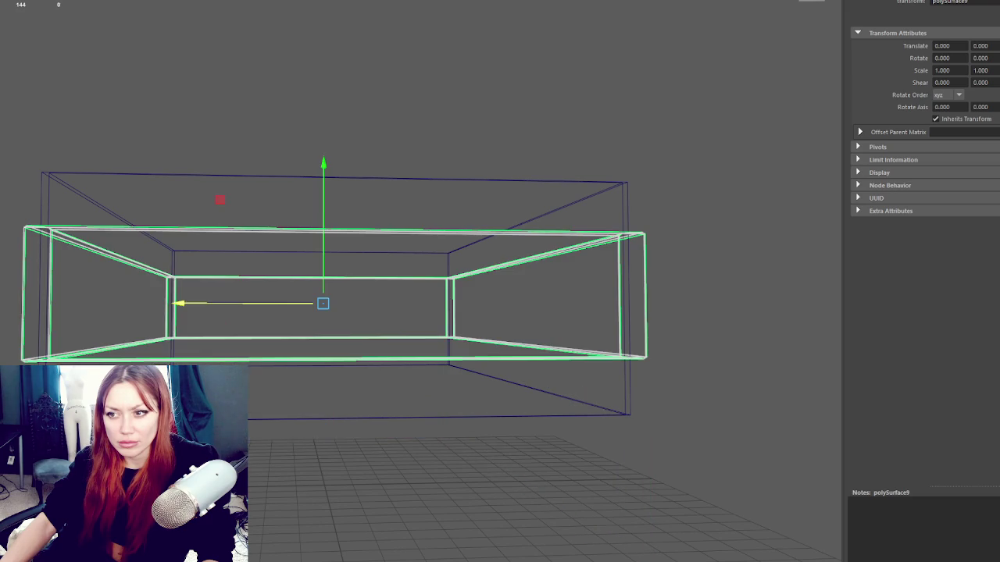
pyautogui.hotkey('ctrl', 'z')
pyautogui.hotkey('shift', 'z')
pyautogui.hotkey('shift', 'z')
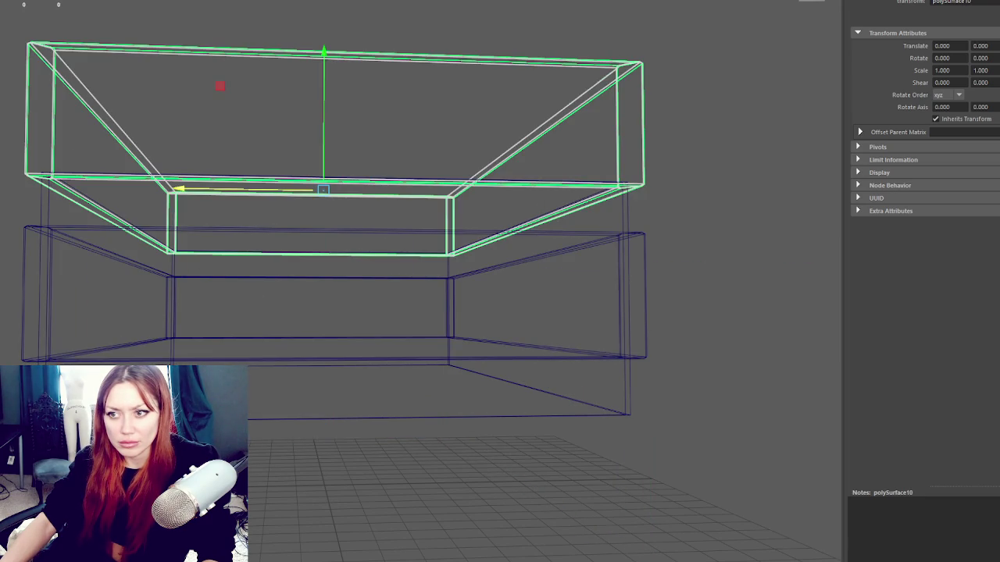
pyautogui.hotkey('ctrl', 'z')
pyautogui.hotkey('ctrl', 'z')
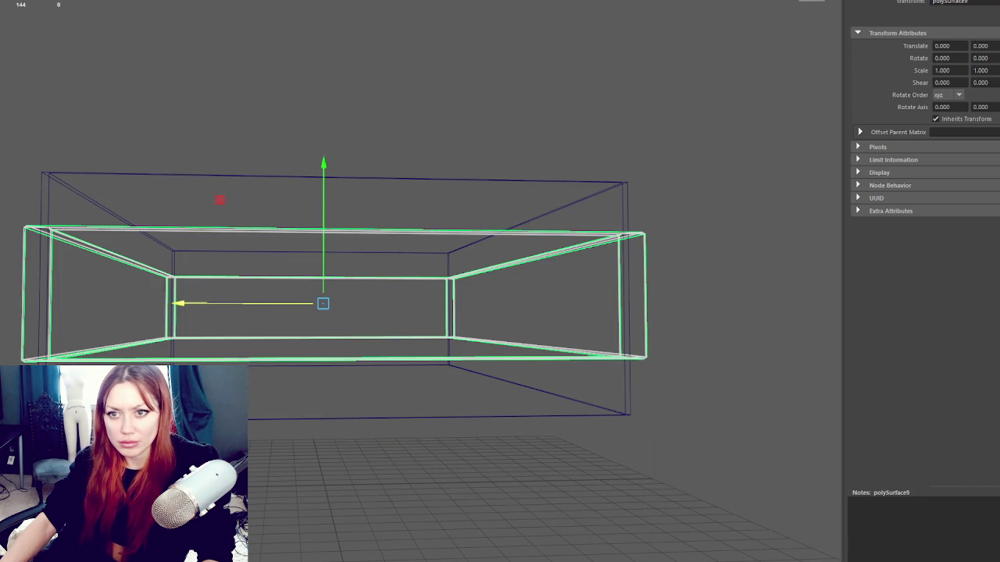
# - Undo further to restore the whole ParkingGarage model with its pillars
pyautogui.hotkey('ctrl', 'z')
pyautogui.hotkey('ctrl', 'z')
pyautogui.hotkey('ctrl', 'z')
pyautogui.hotkey('shift', 'z')
pyautogui.hotkey('shift', 'z')
pyautogui.hotkey('shift', 'z')
pyautogui.hotkey('ctrl', 'z')
pyautogui.hotkey('ctrl', 'z')
pyautogui.hotkey('ctrl', 'z')
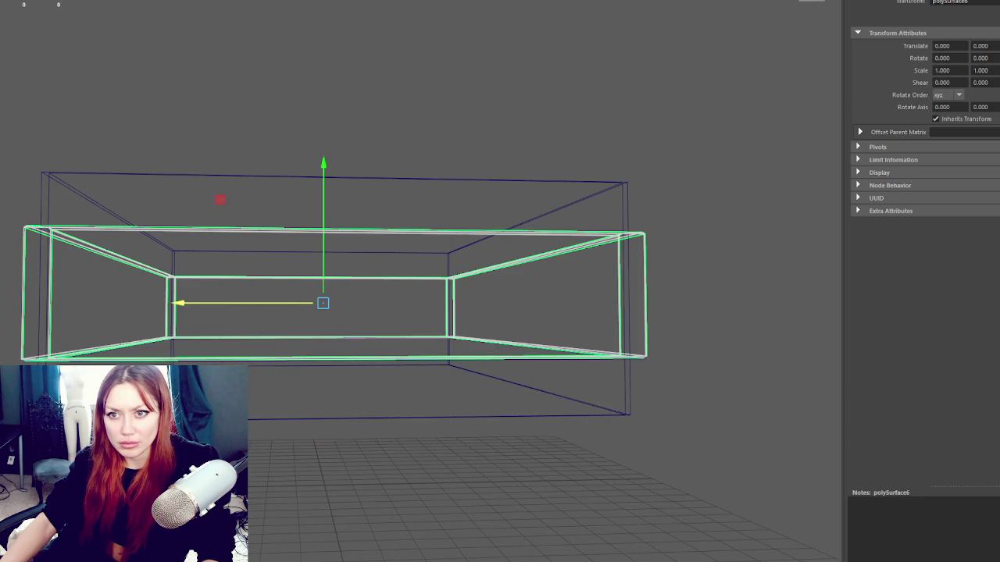
pyautogui.hotkey('ctrl', 'z')
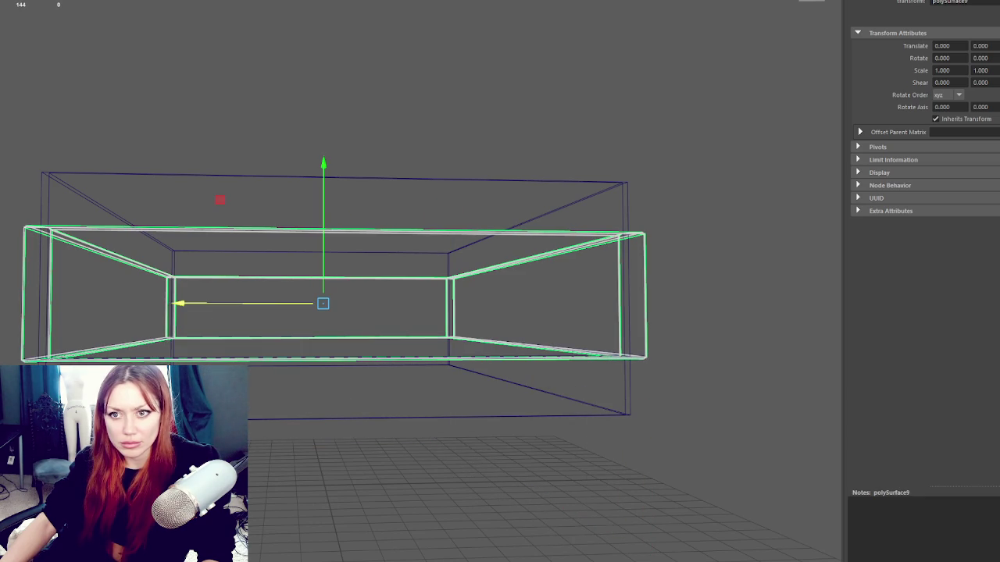
pyautogui.hotkey('shift', 'z')
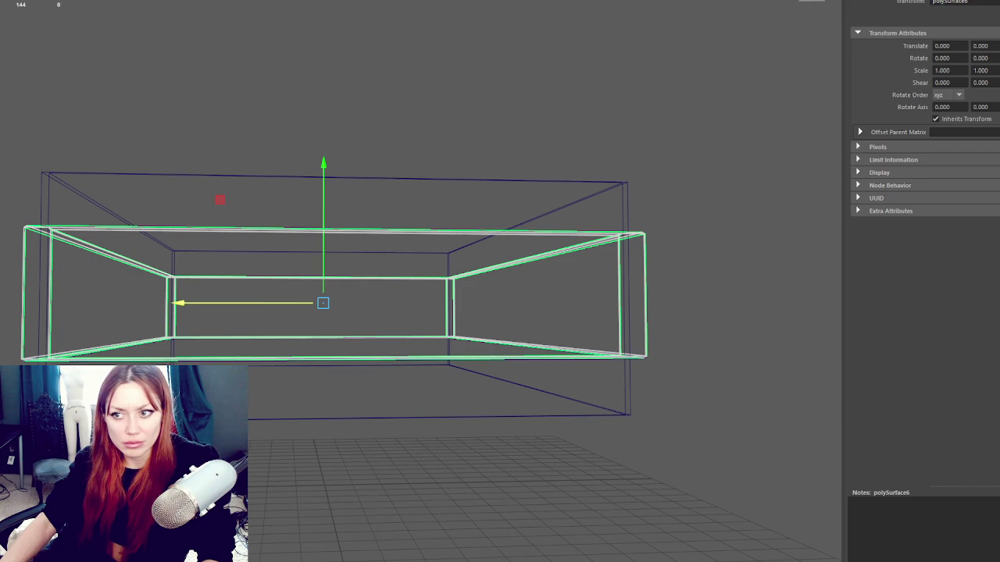
pyautogui.hotkey('ctrl', 'z')
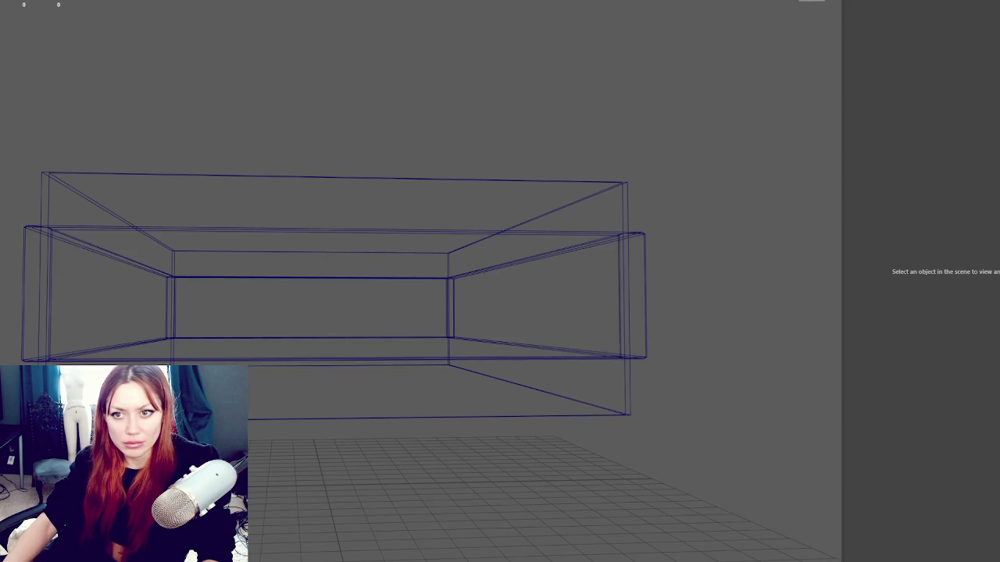
pyautogui.hotkey('shift', 'z')
pyautogui.hotkey('ctrl', 'z')
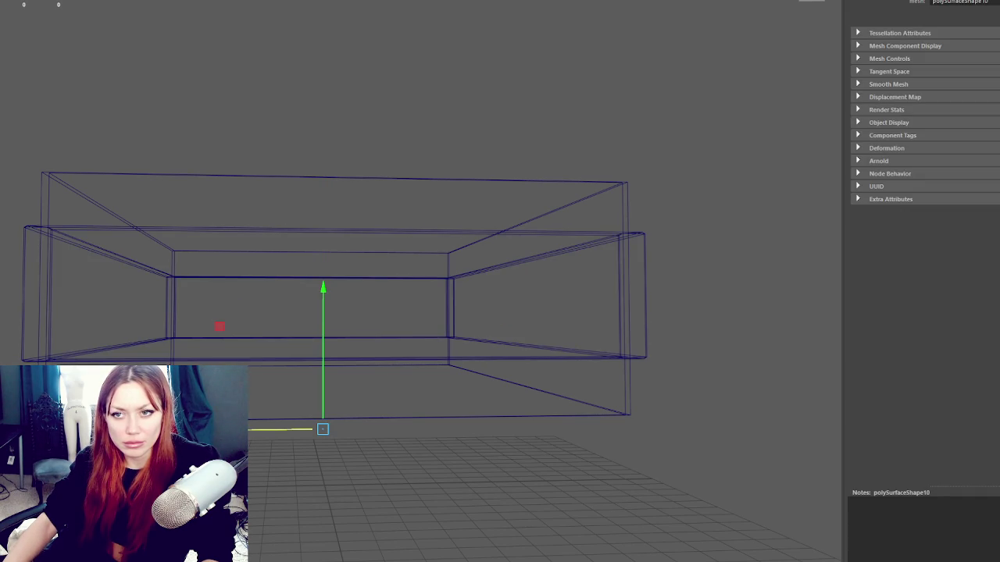
pyautogui.hotkey('ctrl', 'z')
pyautogui.hotkey('ctrl', 'z')
pyautogui.hotkey('ctrl', 'z')
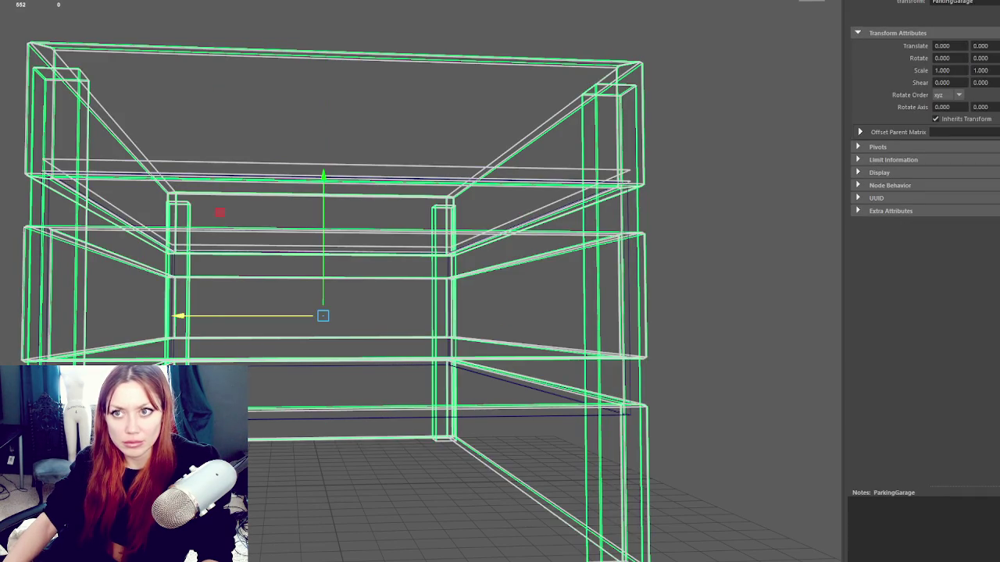
# - Remove the pSuperShape1 sphere and restore the Parking_Garage node's name and attributes
pyautogui.hotkey('ctrl', 'z')
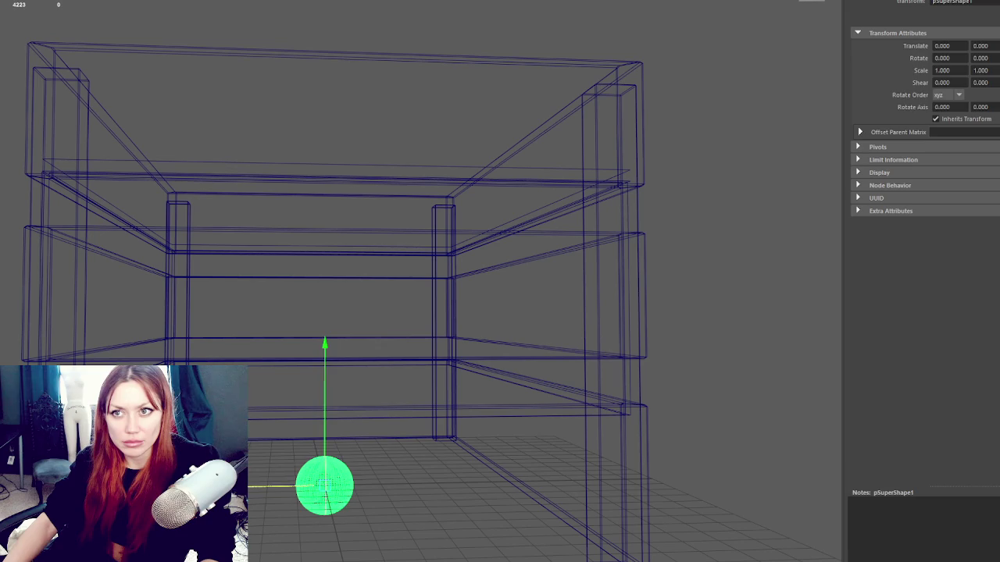
pyautogui.hotkey('ctrl', 'z')
pyautogui.hotkey('ctrl', 'z')
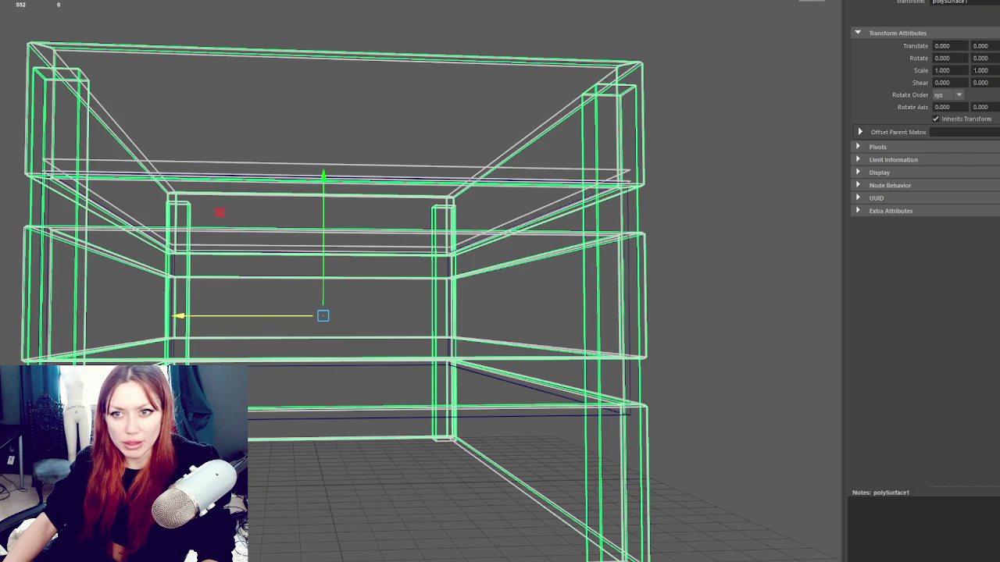
pyautogui.hotkey('ctrl', 'z')
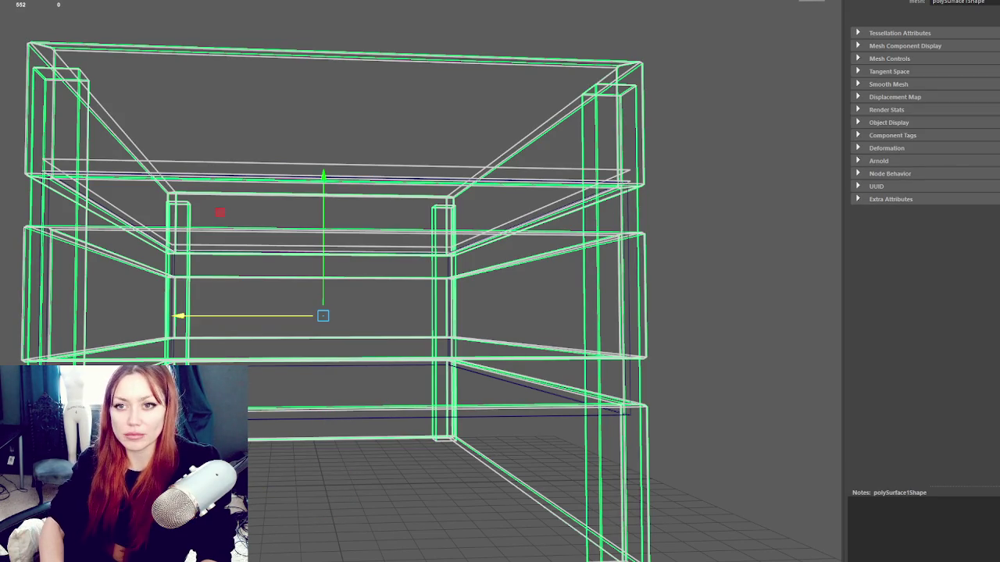
pyautogui.hotkey('ctrl', 'z')
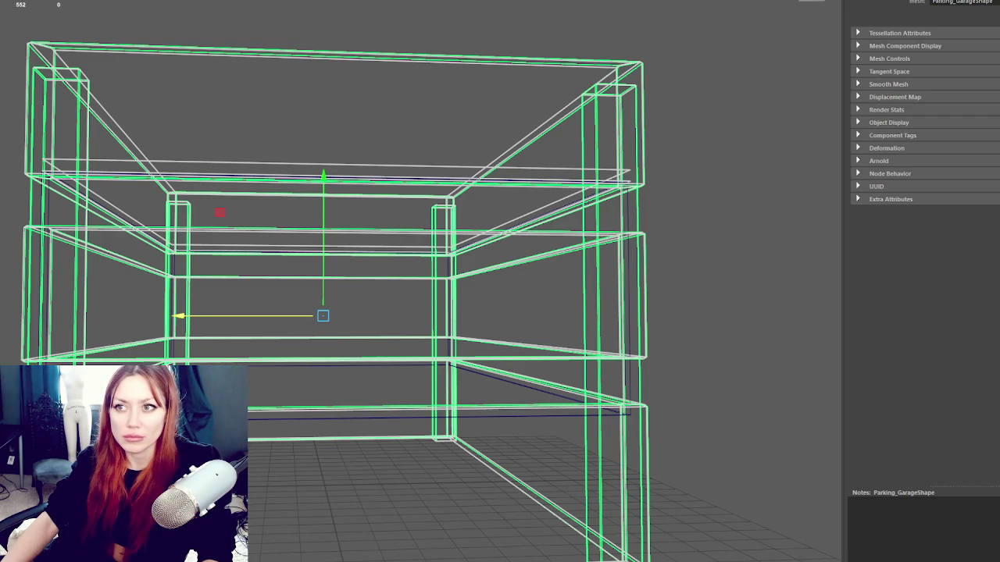
pyautogui.hotkey('ctrl', 'z')
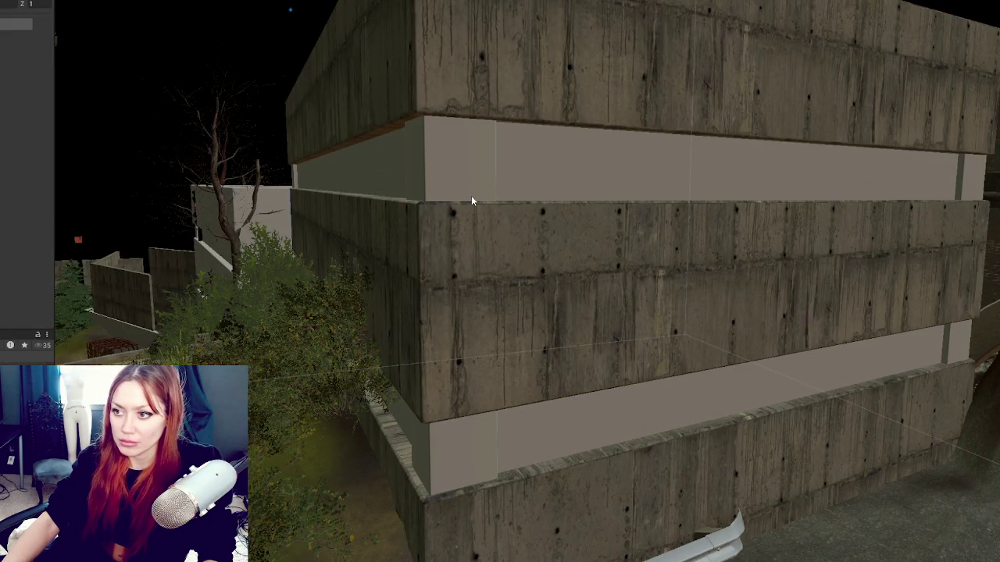
# - Select the garage building and apply the perforated metal material to its wall openings
pyautogui.click(470, 247)
pyautogui.scroll(-3, 27, 164)
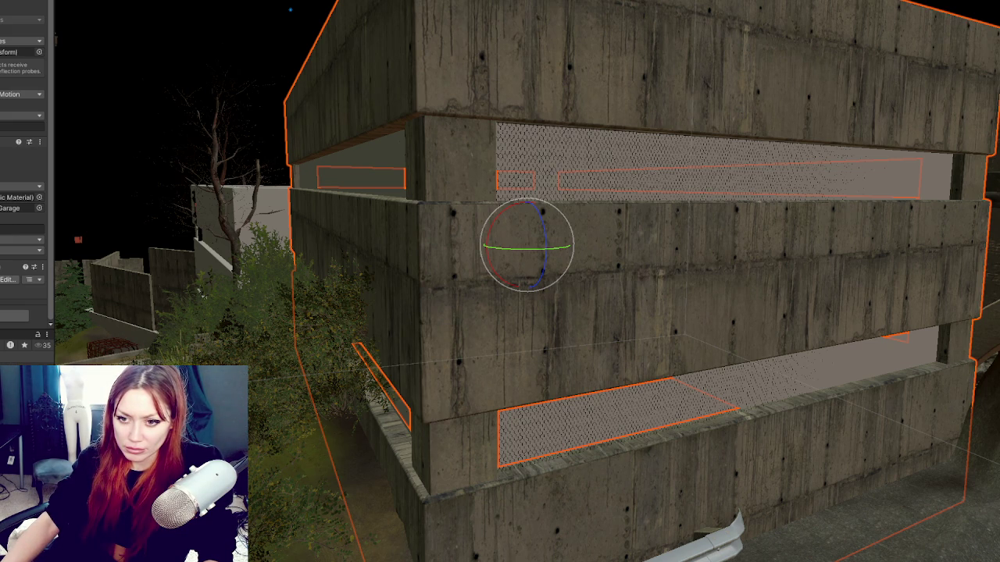
pyautogui.moveTo(446, 393); pyautogui.dragTo(536, 183)
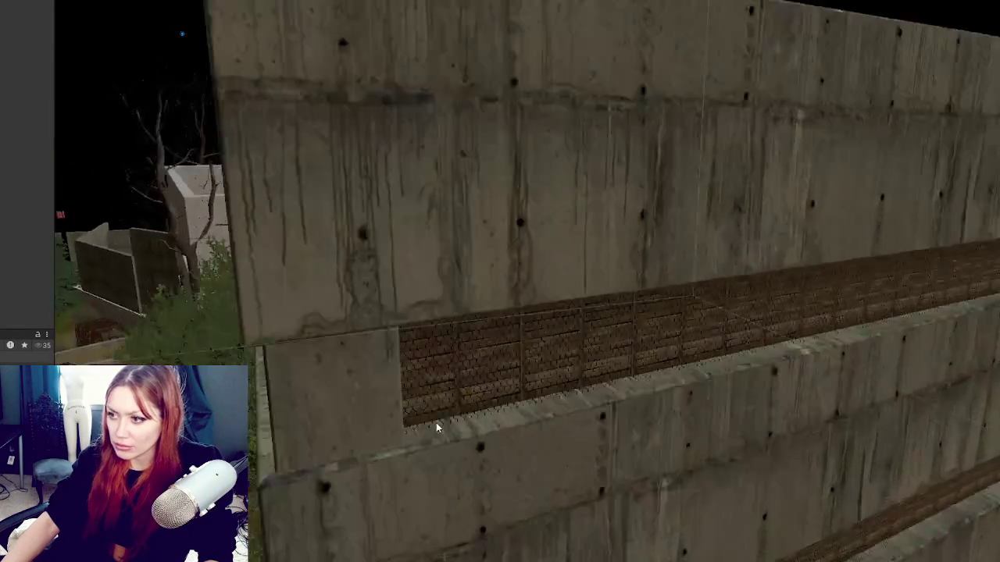
# - Apply the dark chain-link material to the upper opening in place of the planks
pyautogui.moveTo(437, 427); pyautogui.dragTo(432, 394)
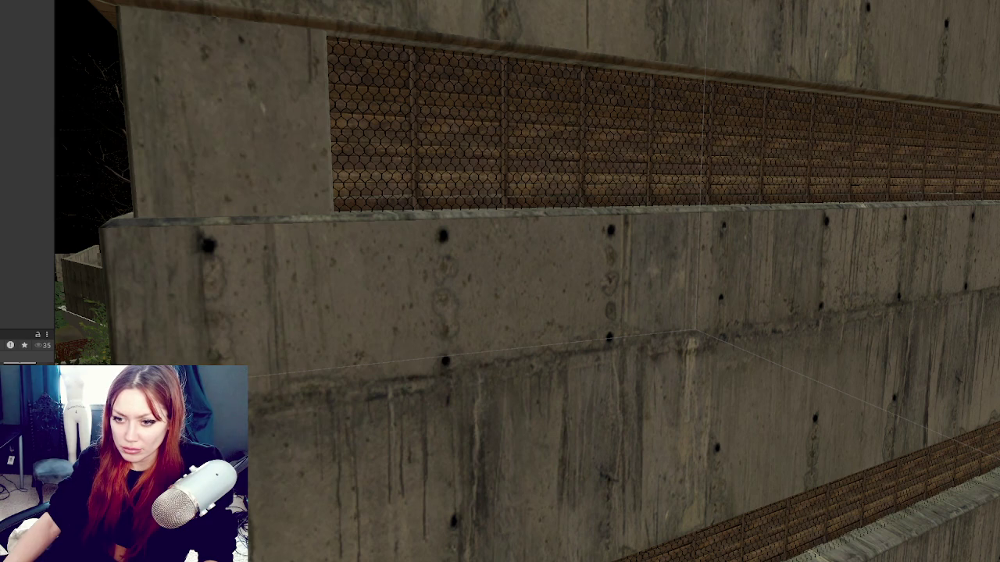
pyautogui.moveTo(18, 364); pyautogui.dragTo(359, 171)
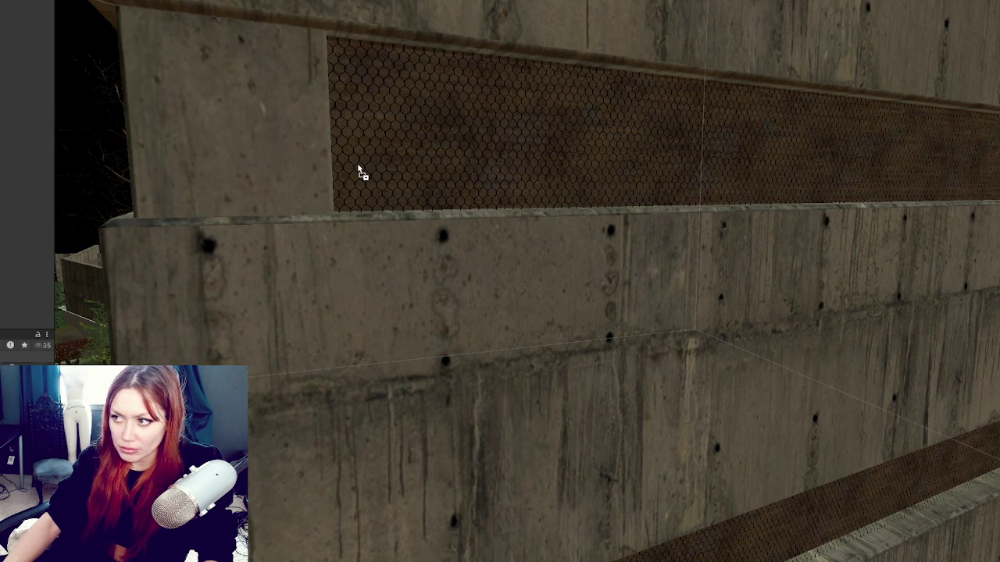
pyautogui.scroll(-5, 375, 219)
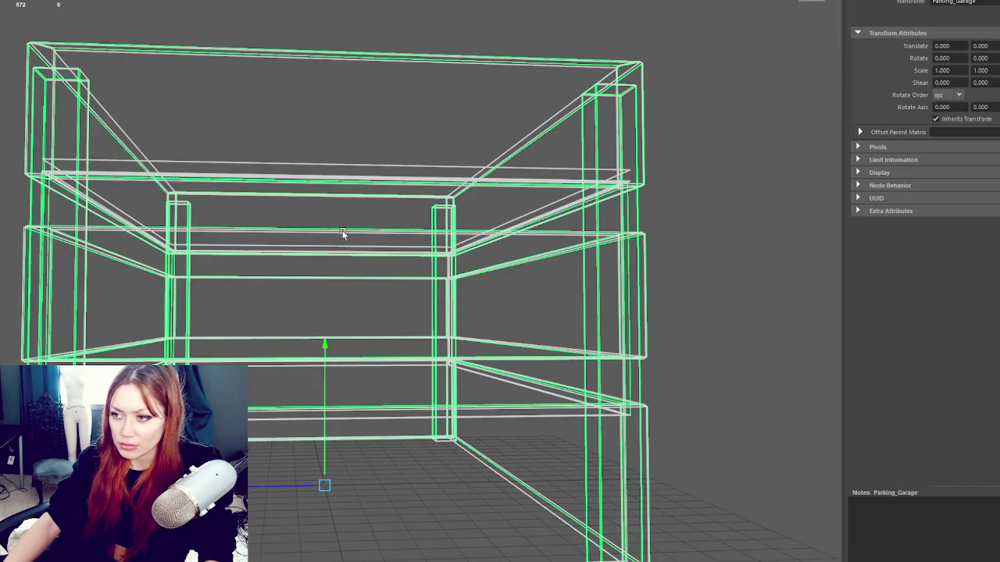
# - Switch the view to smooth shading and select the crate
pyautogui.scroll(-5, 342, 233)
pyautogui.press('5')
pyautogui.moveTo(416, 239)
pyautogui.mouseDown()
pyautogui.moveTo(423, 157)
pyautogui.moveTo(378, 185)
pyautogui.mouseUp()
pyautogui.rightClick(422, 125)
pyautogui.click(257, 212)
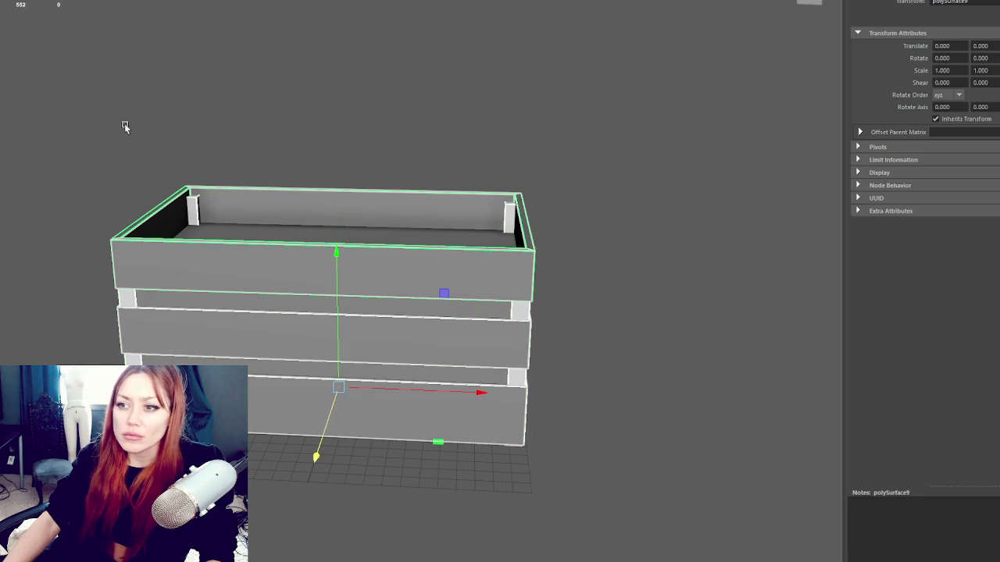
pyautogui.click(300, 141)
pyautogui.click(516, 309)
# - Duplicate the top-right corner post twice, moving copies to the crate's middle and left
pyautogui.click(507, 217)
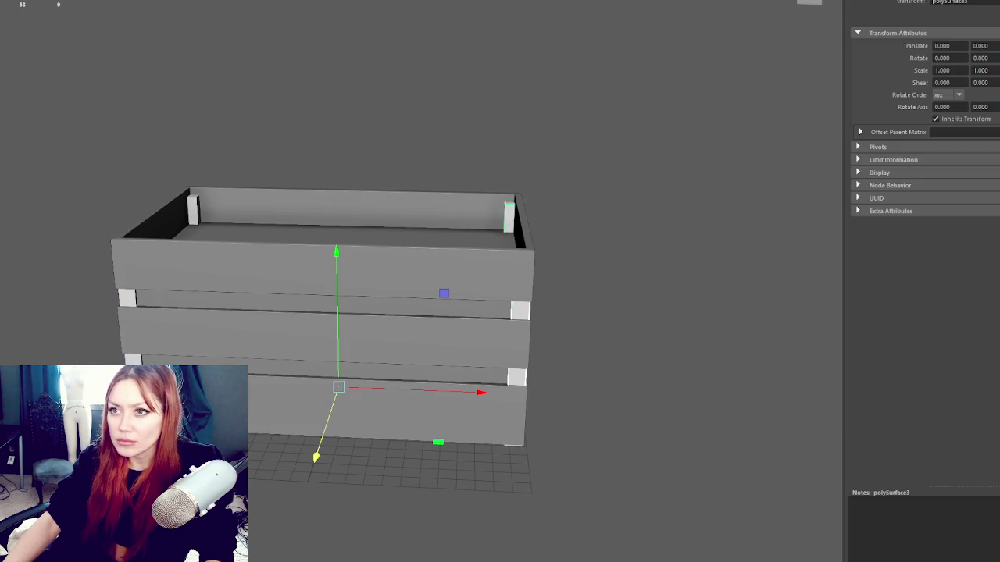
pyautogui.hotkey('ctrl', 'd')
pyautogui.moveTo(570, 286)
pyautogui.mouseDown()
pyautogui.moveTo(401, 278)
pyautogui.moveTo(429, 261)
pyautogui.moveTo(492, 293)
pyautogui.mouseUp()
pyautogui.hotkey('ctrl', 'd')
pyautogui.hotkey('ctrl', 'd')
pyautogui.moveTo(461, 291); pyautogui.dragTo(305, 303)
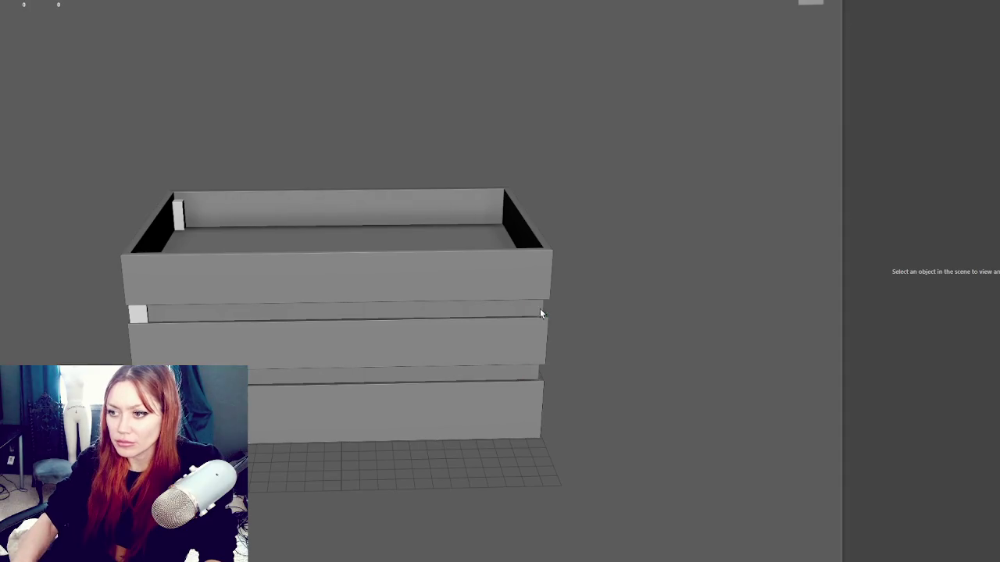
# - Select the left corner post and repeat the duplication along the inner walls
pyautogui.click(142, 317)
pyautogui.moveTo(141, 316); pyautogui.dragTo(283, 307)
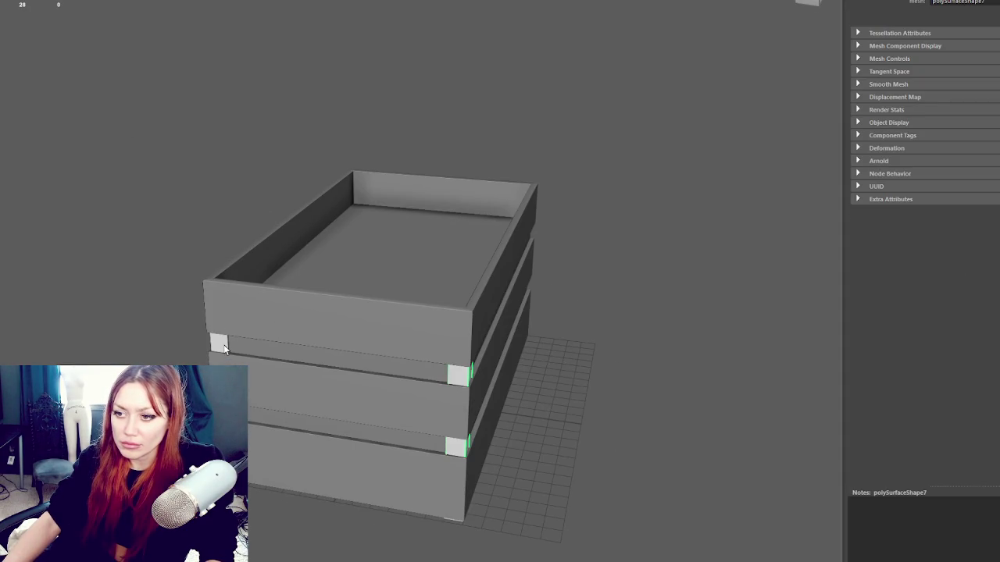
pyautogui.scroll(2, 414, 372)
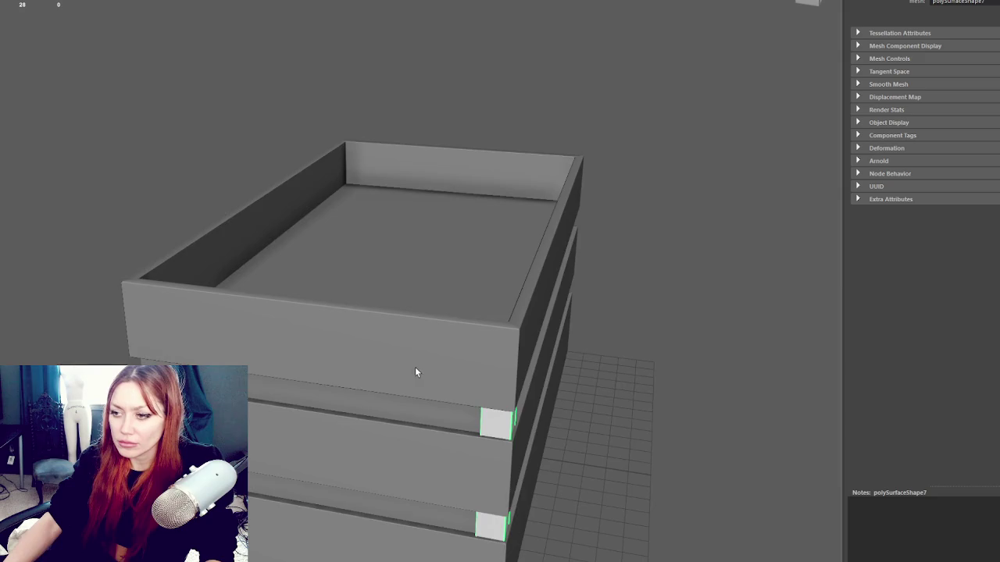
pyautogui.moveTo(414, 372); pyautogui.dragTo(420, 283)
pyautogui.click(150, 285)
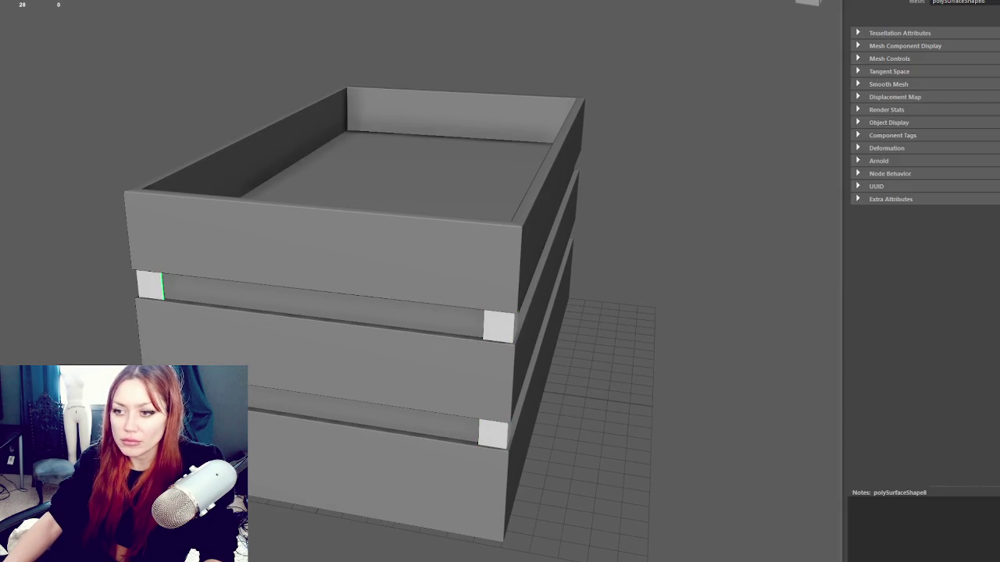
pyautogui.hotkey('shift', 'd')
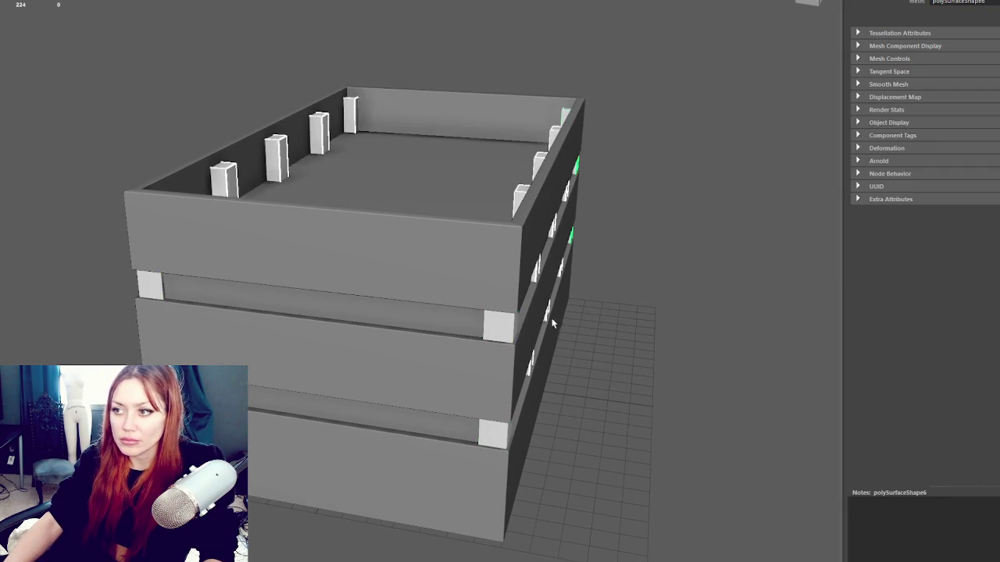
# - Delete the extra middle posts from the crate
pyautogui.moveTo(545, 324); pyautogui.dragTo(562, 290)
pyautogui.press('Right')
pyautogui.click(404, 265)
pyautogui.click(365, 274)
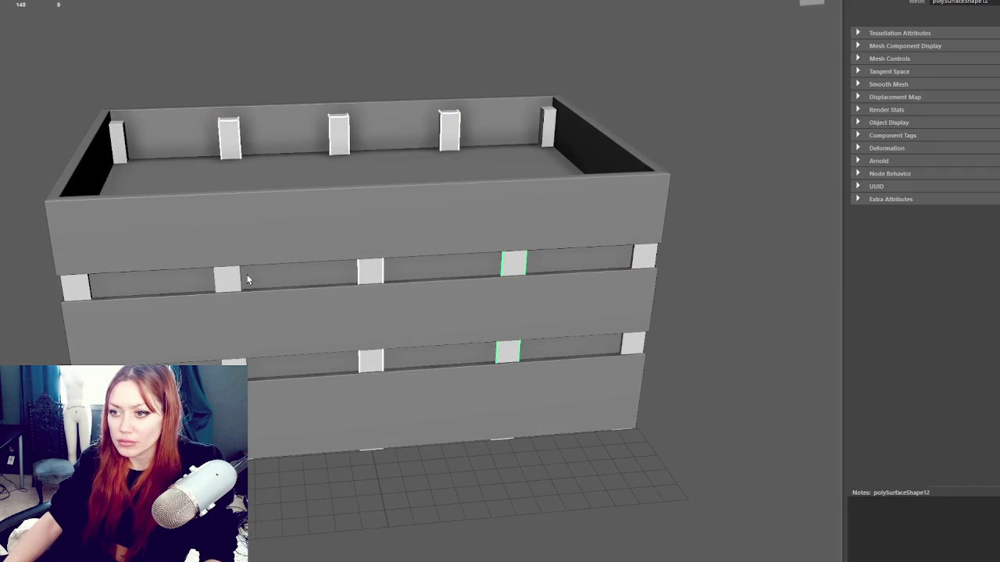
pyautogui.press('Delete')
# - Reselect the front and back corner posts from a corner view
pyautogui.moveTo(281, 291)
pyautogui.mouseDown()
pyautogui.moveTo(205, 272)
pyautogui.moveTo(252, 281)
pyautogui.mouseUp()
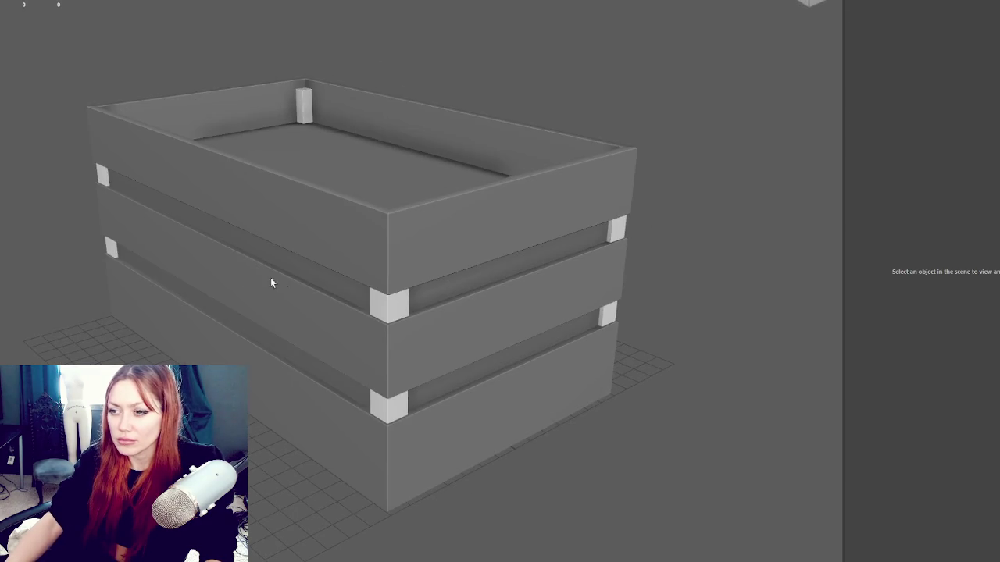
pyautogui.click(460, 289)
pyautogui.click(616, 229)
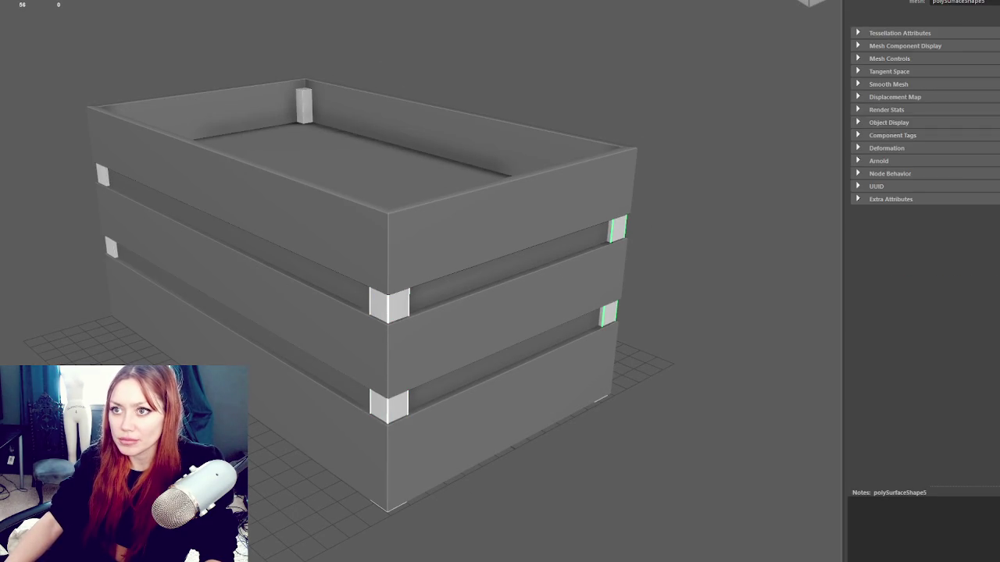
pyautogui.moveTo(616, 229); pyautogui.dragTo(687, 234)
pyautogui.keyDown('shift'); pyautogui.click(549, 290); pyautogui.keyUp('shift')
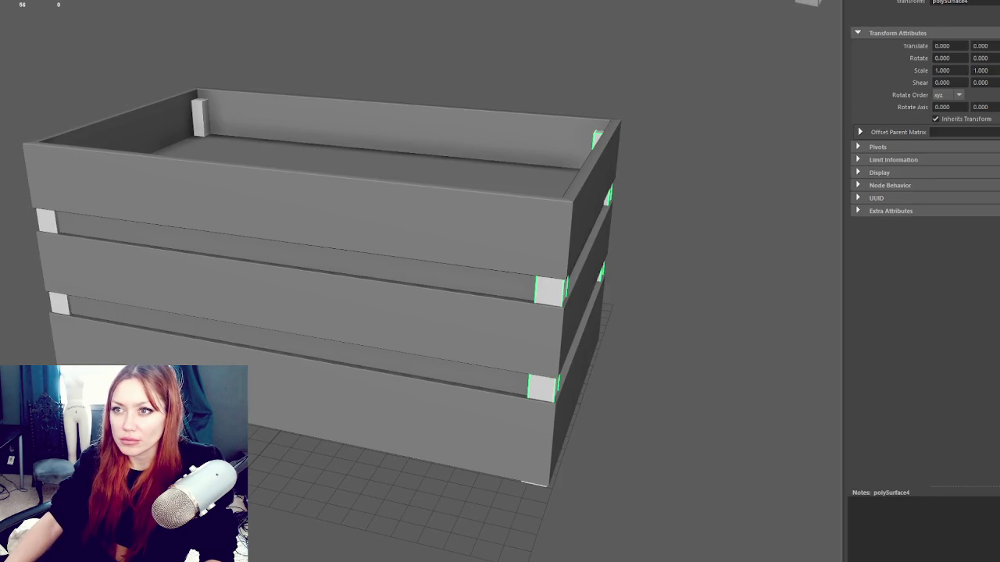
# - Slide the corner posts left and place duplicated posts further along the crate
pyautogui.press('w')
pyautogui.moveTo(597, 290)
pyautogui.mouseDown()
pyautogui.moveTo(379, 263)
pyautogui.moveTo(407, 257)
pyautogui.moveTo(411, 225)
pyautogui.moveTo(418, 250)
pyautogui.mouseUp()
pyautogui.scroll(5, 435, 290)
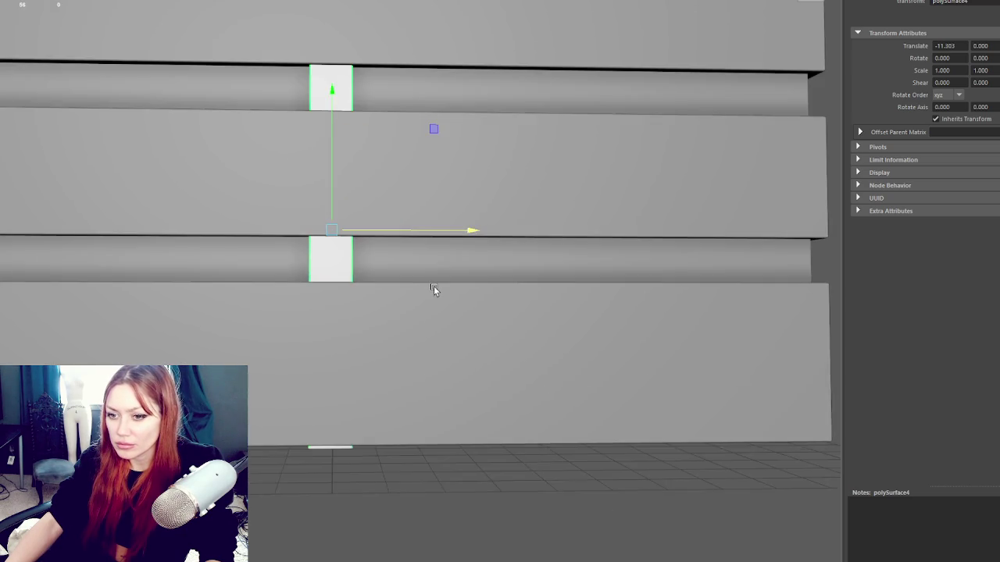
pyautogui.moveTo(419, 295); pyautogui.dragTo(382, 308)
pyautogui.click(379, 308)
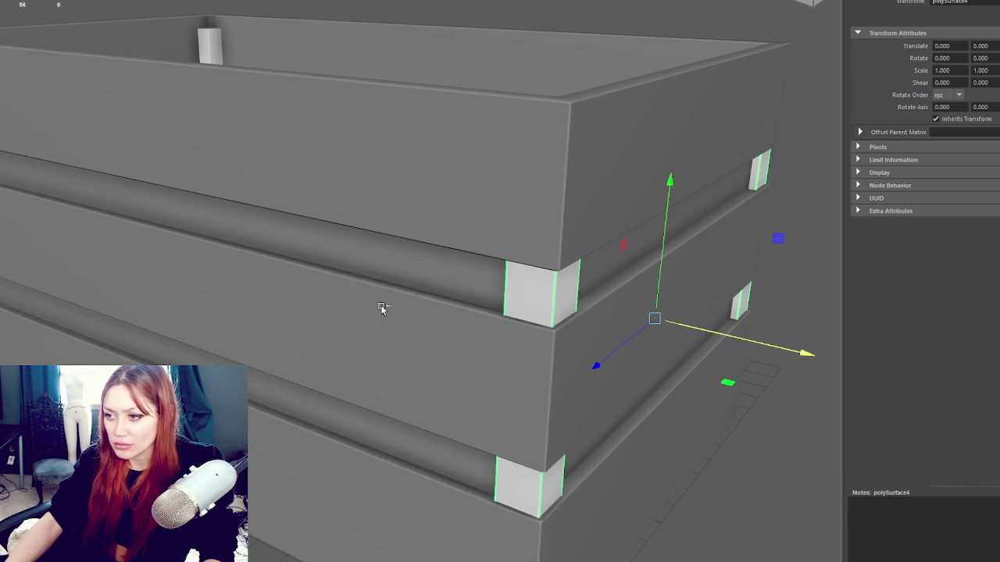
pyautogui.hotkey('ctrl', 'd')
pyautogui.moveTo(660, 334)
pyautogui.mouseDown()
pyautogui.moveTo(297, 274)
pyautogui.moveTo(350, 265)
pyautogui.moveTo(378, 182)
pyautogui.moveTo(407, 176)
pyautogui.mouseUp()
# - Marquee-select every crate piece and combine them into one mesh
pyautogui.scroll(4, 350, 261)
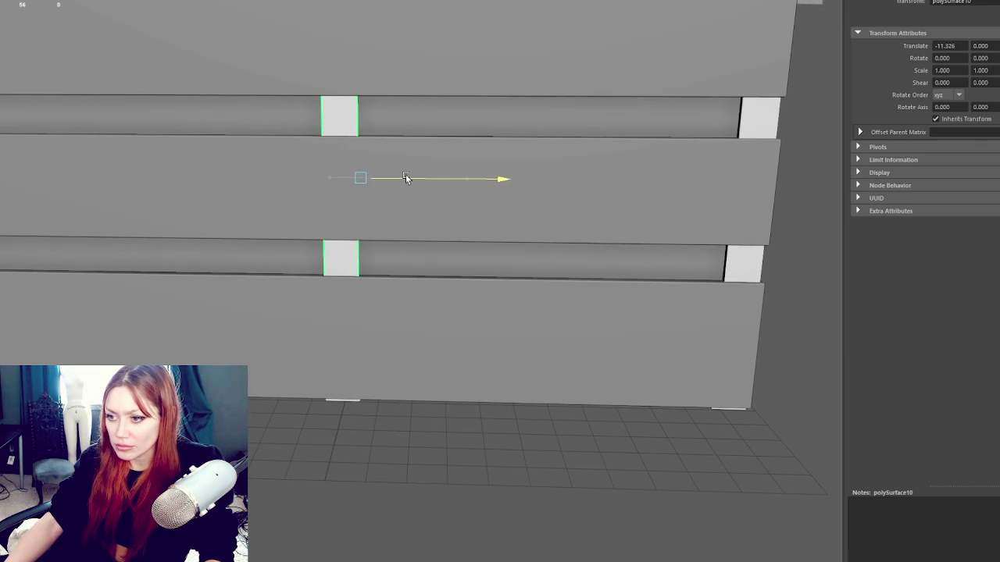
pyautogui.scroll(-5, 407, 177)
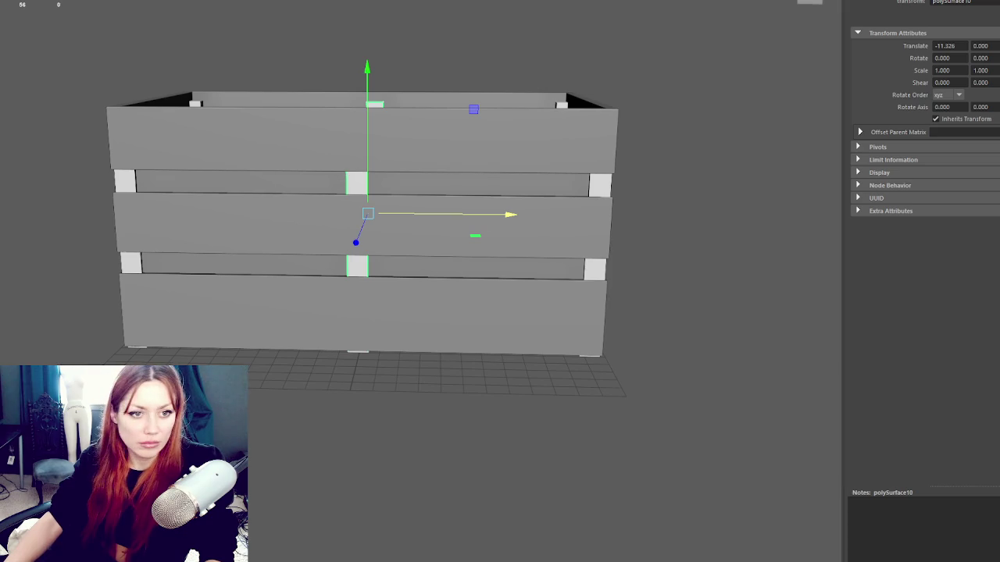
pyautogui.click(197, 47)
pyautogui.hotkey('ctrl', 'z')
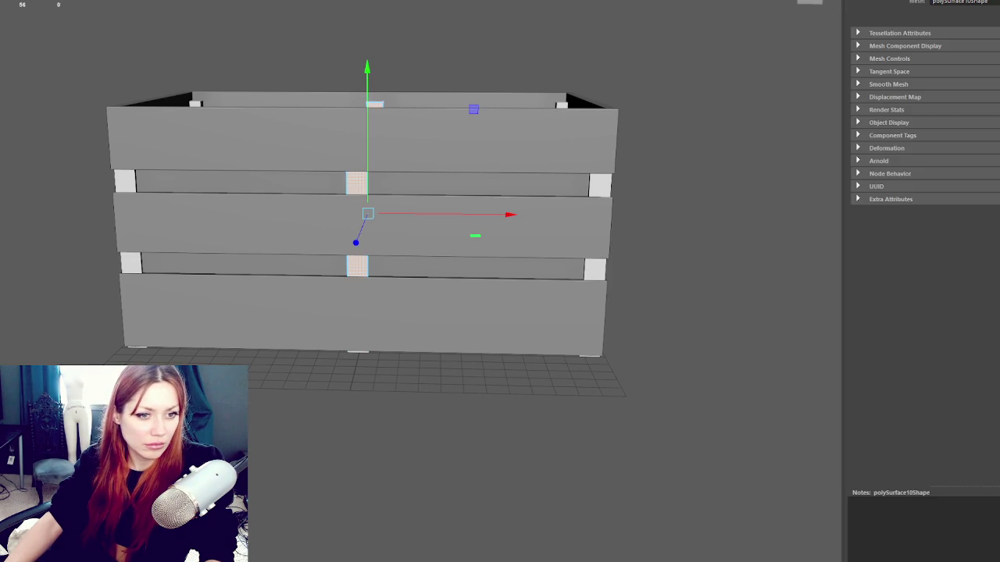
pyautogui.click(242, 7)
pyautogui.moveTo(649, 357); pyautogui.dragTo(86, 75)
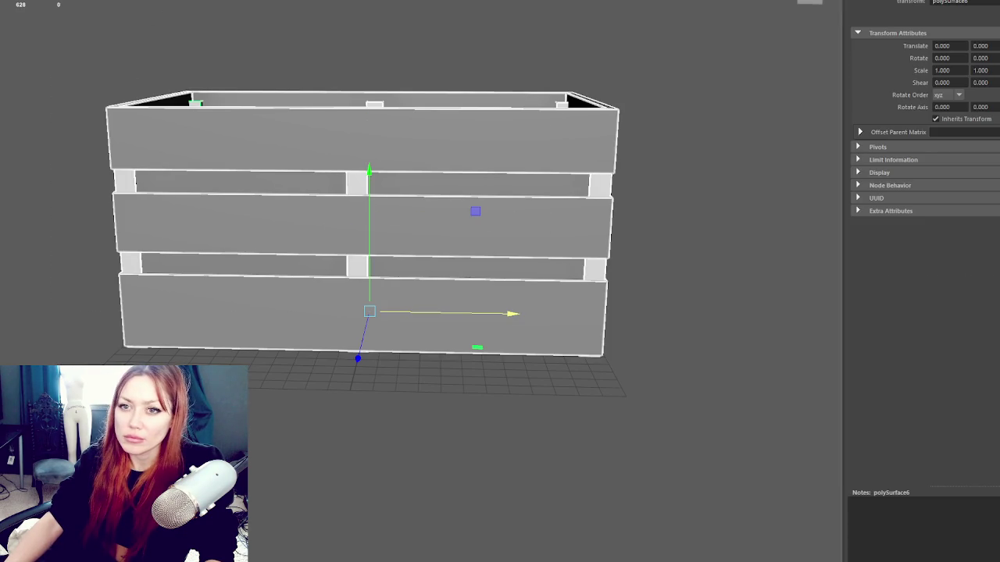
pyautogui.press('Up')
pyautogui.moveTo(58, 23); pyautogui.dragTo(268, 201)
pyautogui.keyDown('shift'); pyautogui.rightClick(569, 243); pyautogui.keyUp('shift')
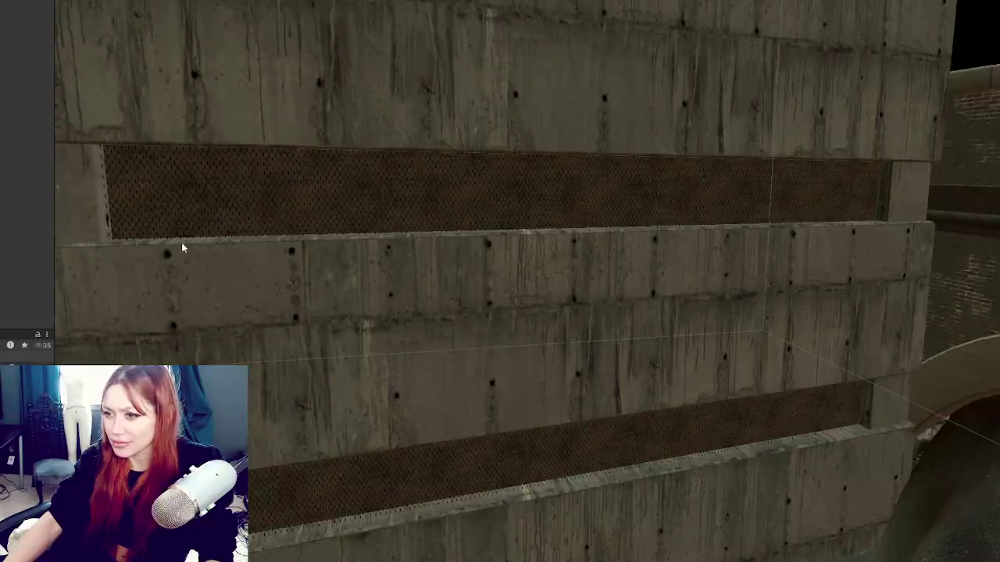
# - Select the chain-link mesh panel in the upper wall opening to show its material
pyautogui.click(125, 212)
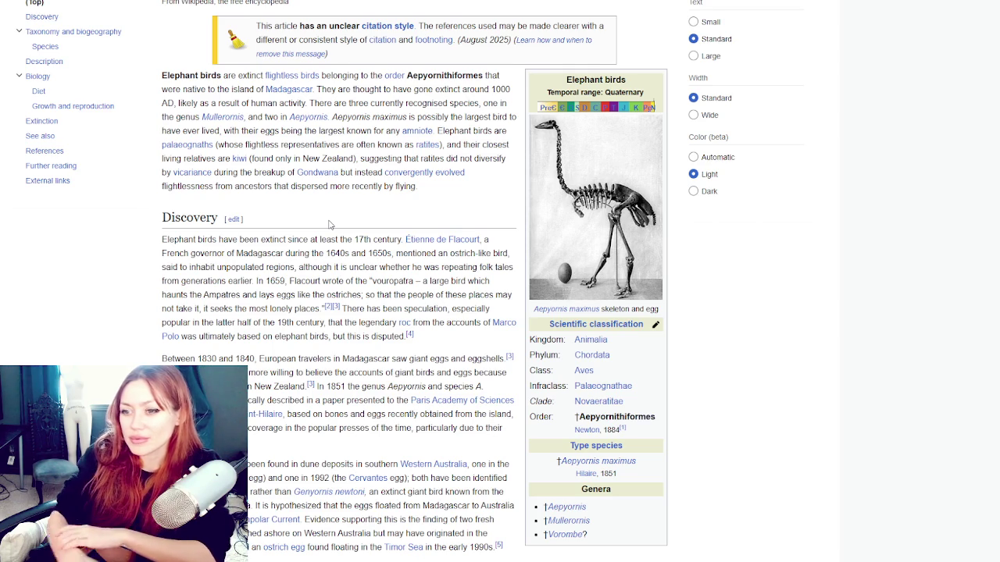
# - Scroll the Elephant birds article from Discovery down to the Extinction section
pyautogui.scroll(-8, 282, 162)
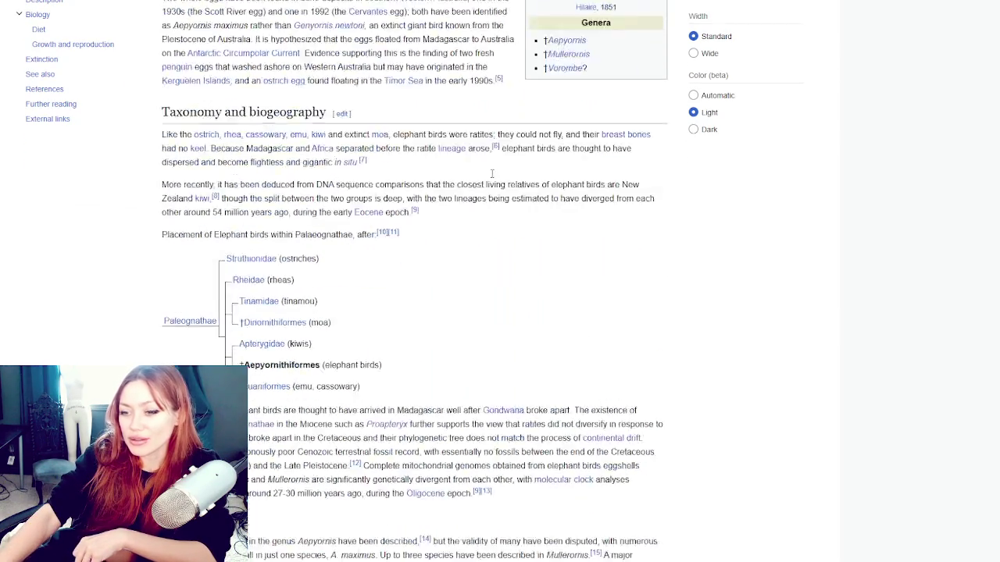
pyautogui.scroll(-10, 282, 162)
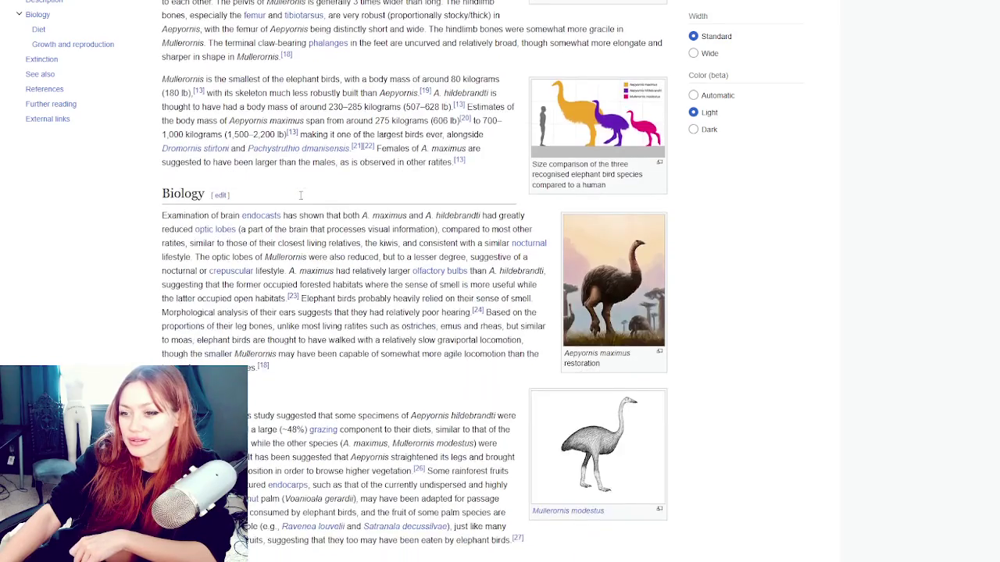
pyautogui.scroll(-15, 303, 200)
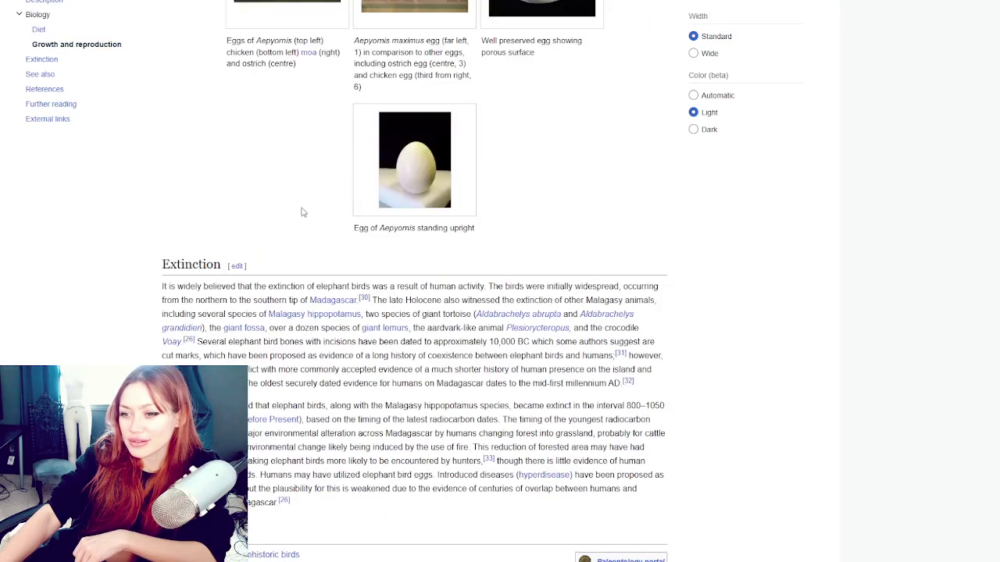
pyautogui.scroll(-1, 303, 206)
pyautogui.scroll(3, 303, 205)
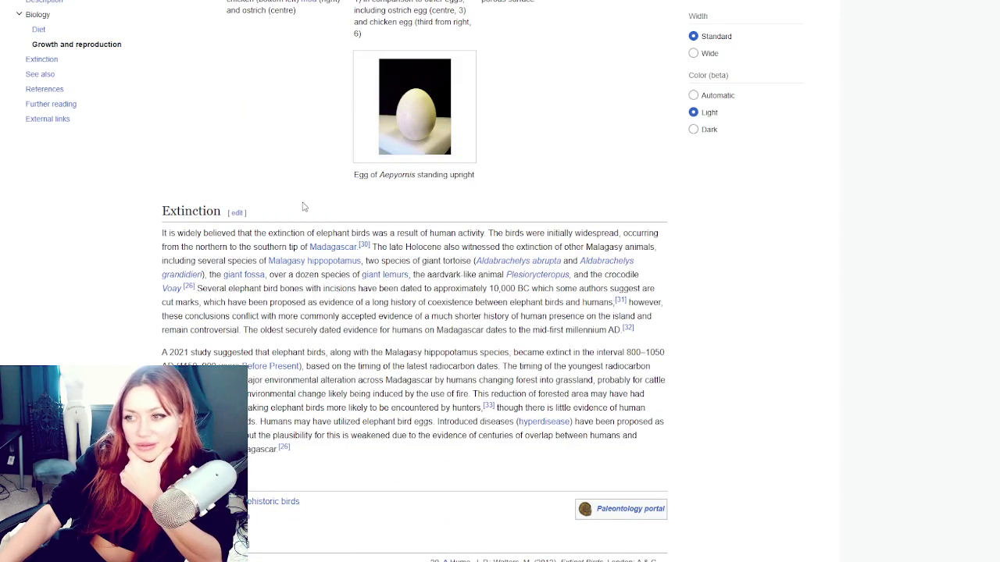
pyautogui.scroll(-2, 305, 207)
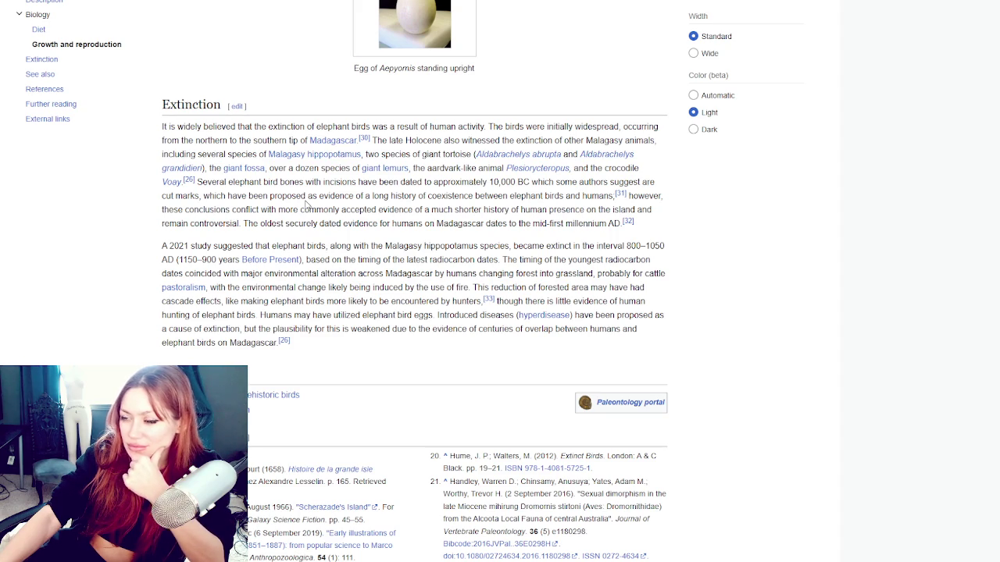
pyautogui.scroll(-1, 307, 205)
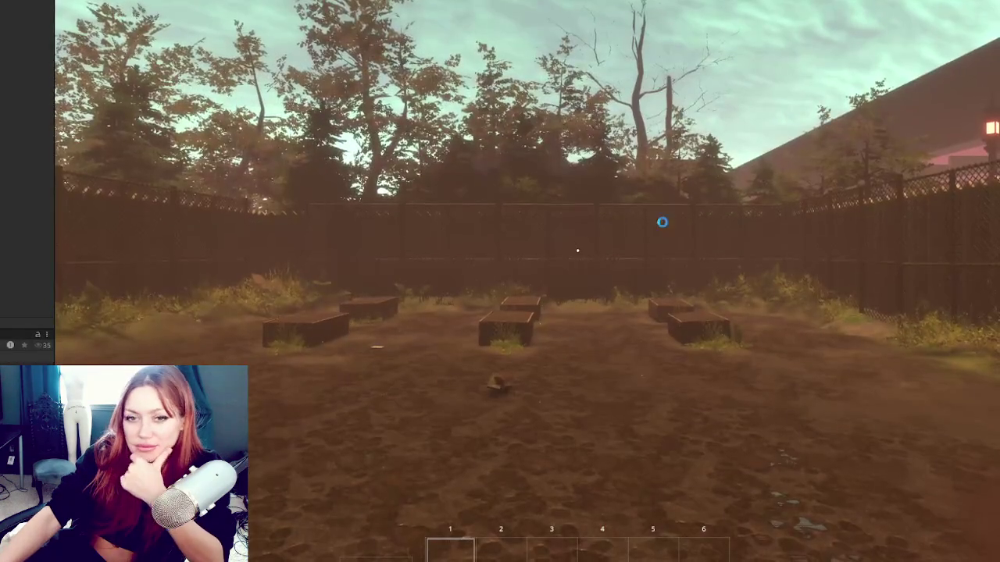
# - Walk through the fence gate, cross the yard and go through the red exit gate
pyautogui.press('w')
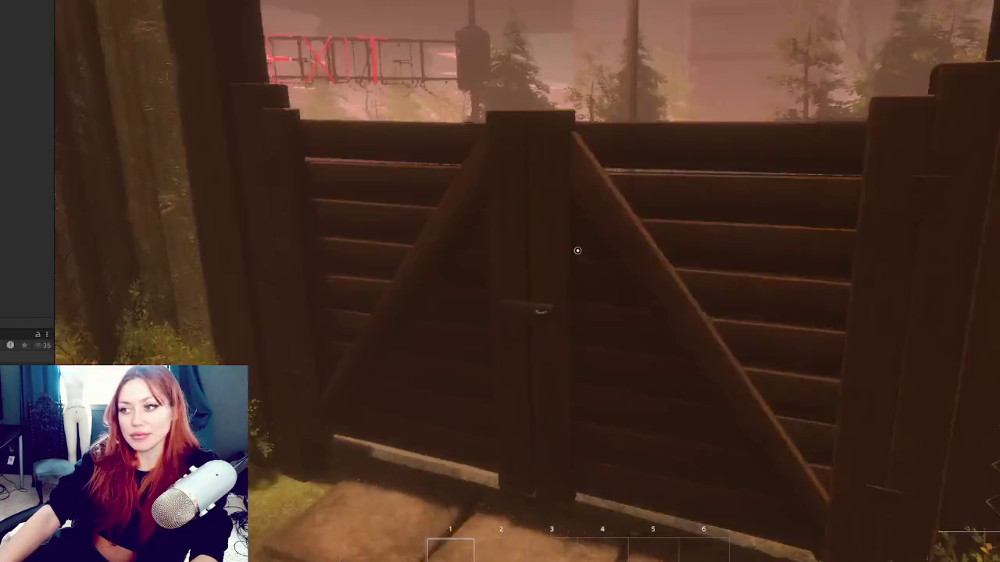
pyautogui.click(577, 250)
pyautogui.press('w')
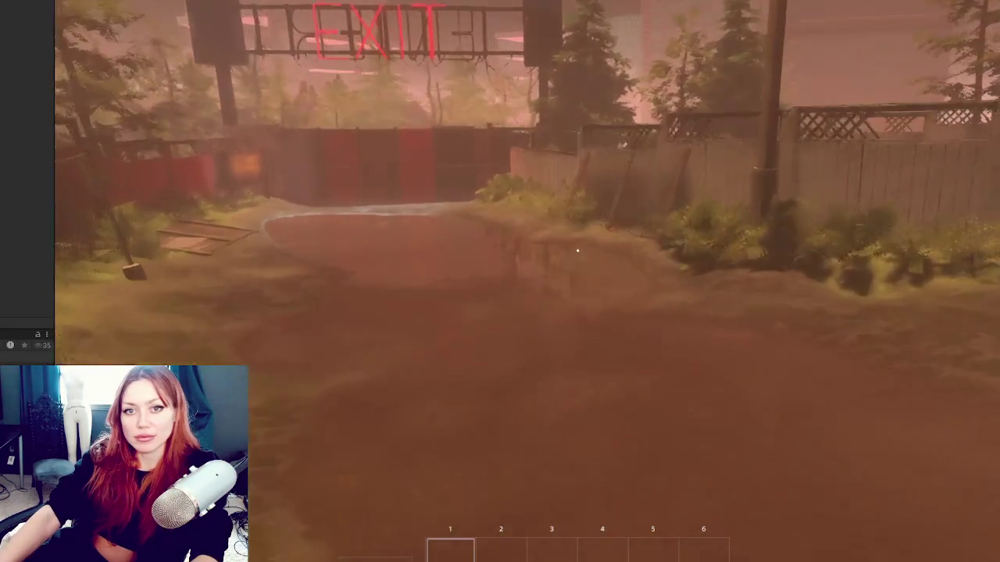
pyautogui.press('w')
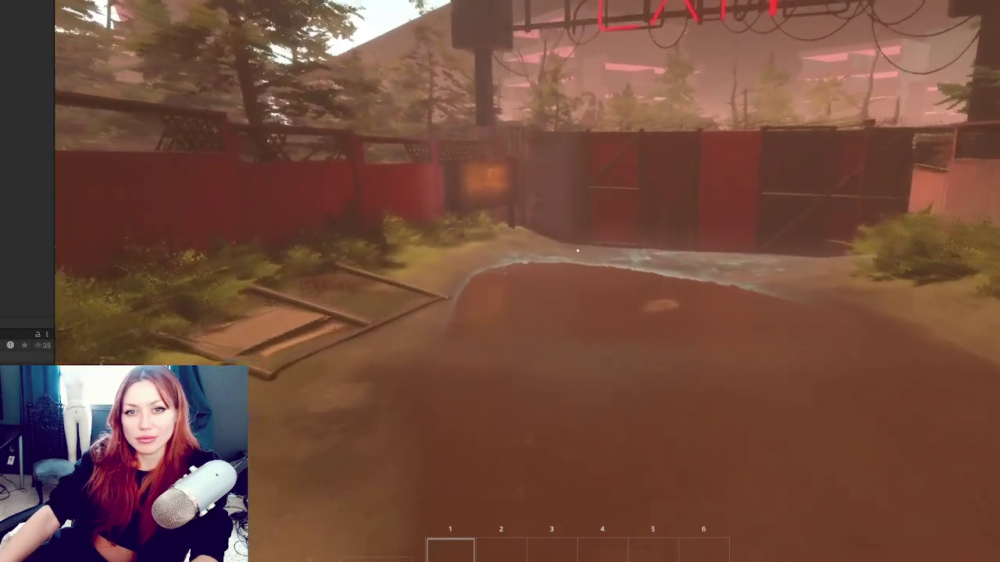
pyautogui.press('w')
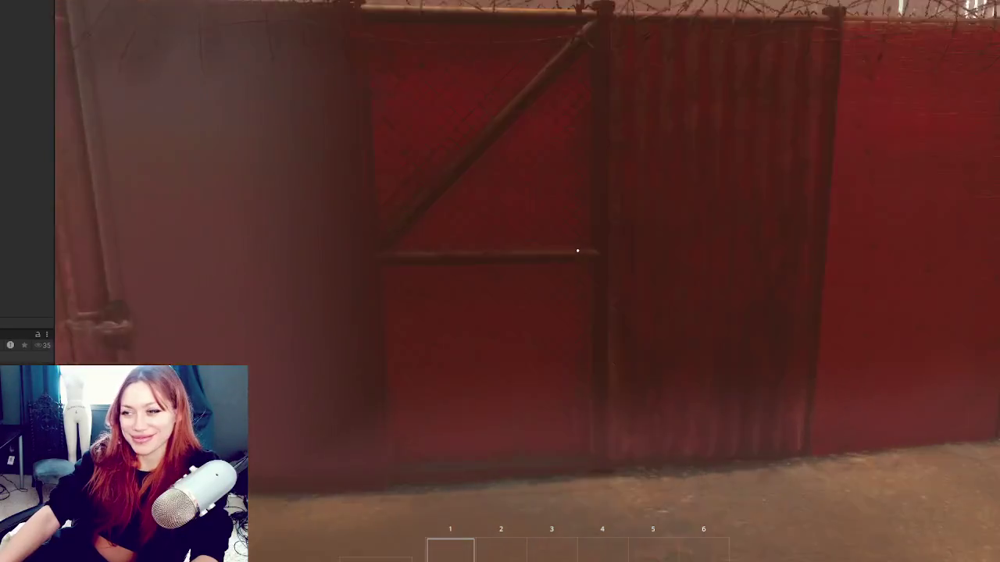
pyautogui.click(577, 250)
pyautogui.press('w')
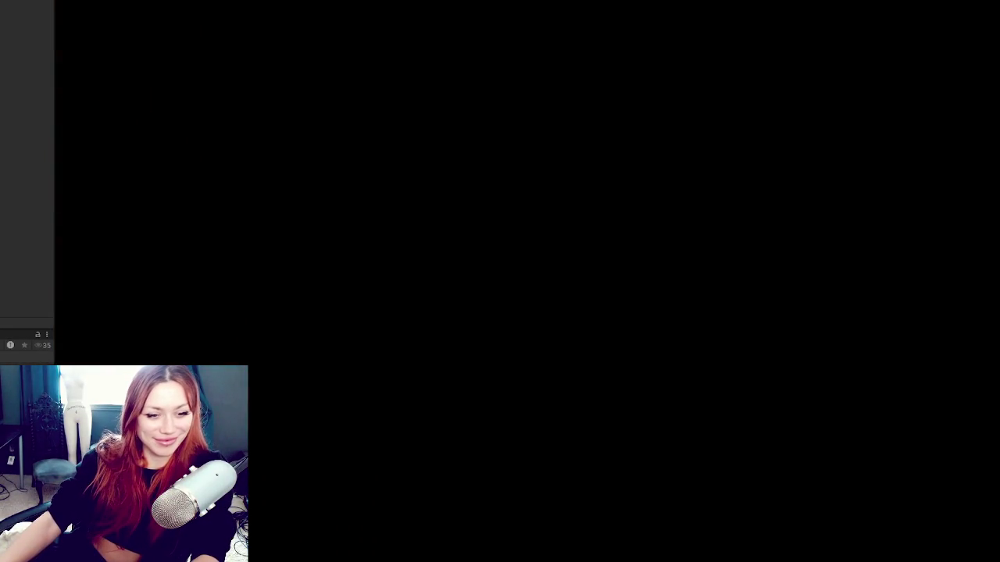
# - Explore up to the tall building, then stop Play mode
pyautogui.press('w')
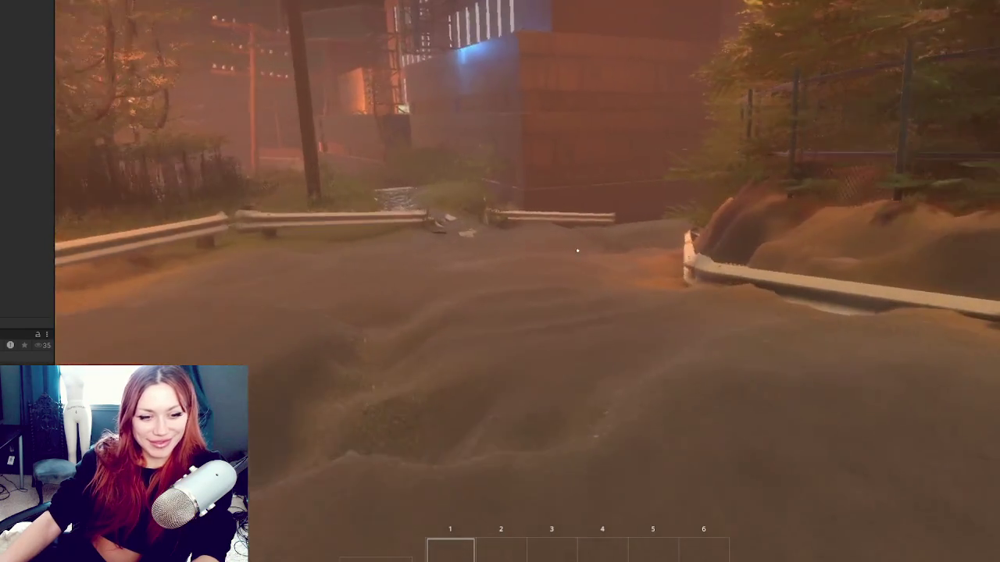
pyautogui.press('w')
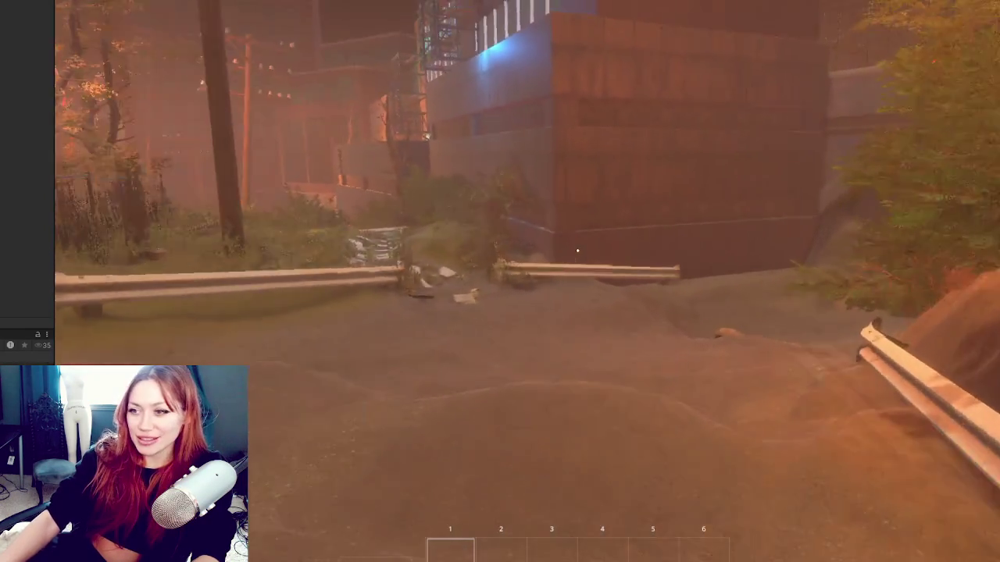
pyautogui.press('w')
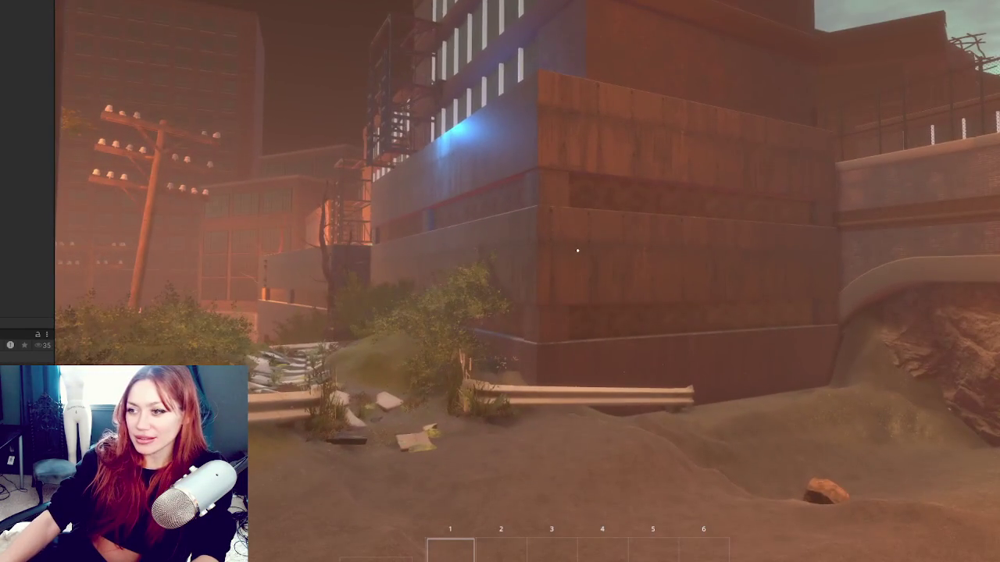
pyautogui.press('s')
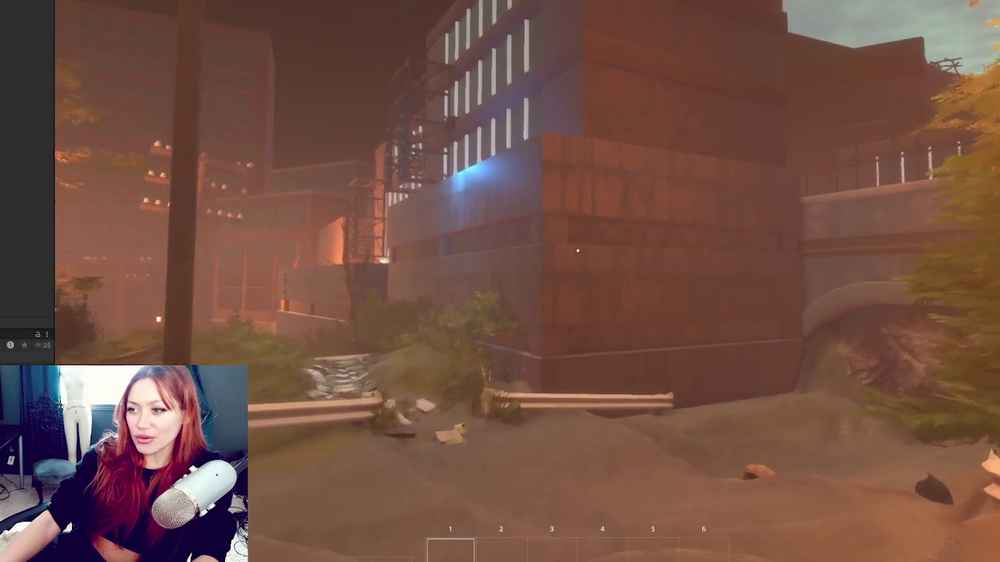
pyautogui.press('w')
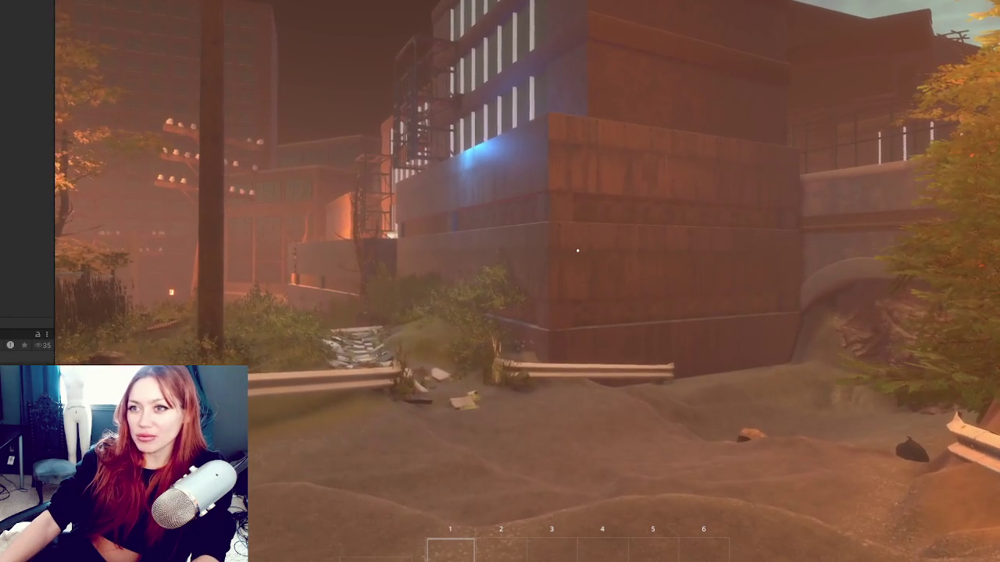
pyautogui.hotkey('ctrl', 'p')
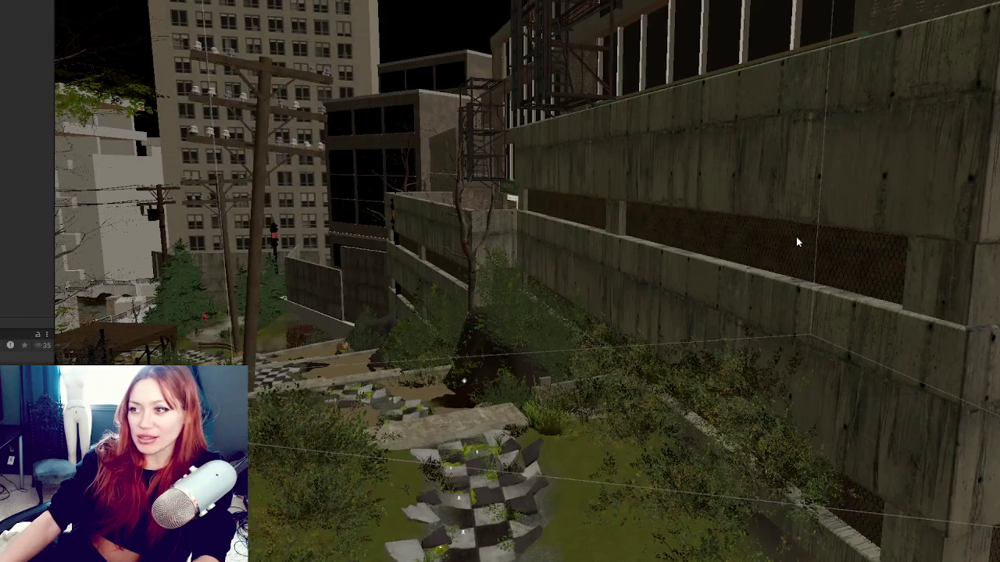
# - Select the chain-link panel, start Play mode and walk around the building's corner wall
pyautogui.click(796, 240)
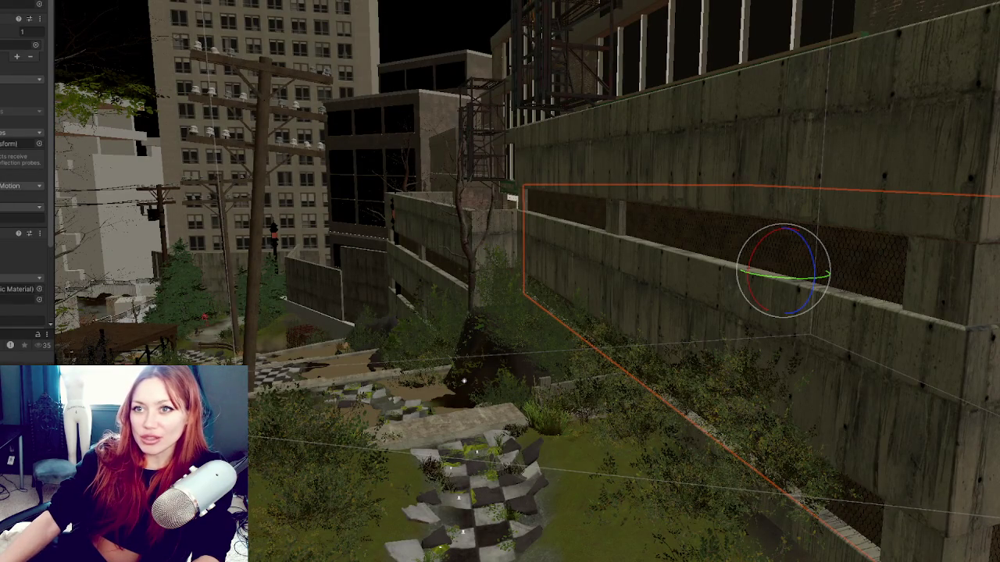
pyautogui.hotkey('ctrl', 'p')
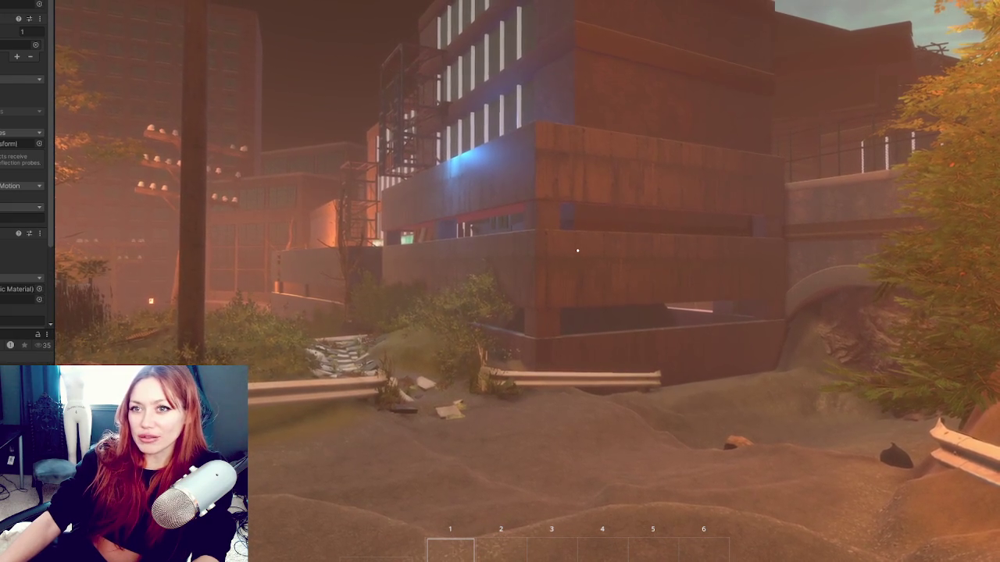
pyautogui.press('w')
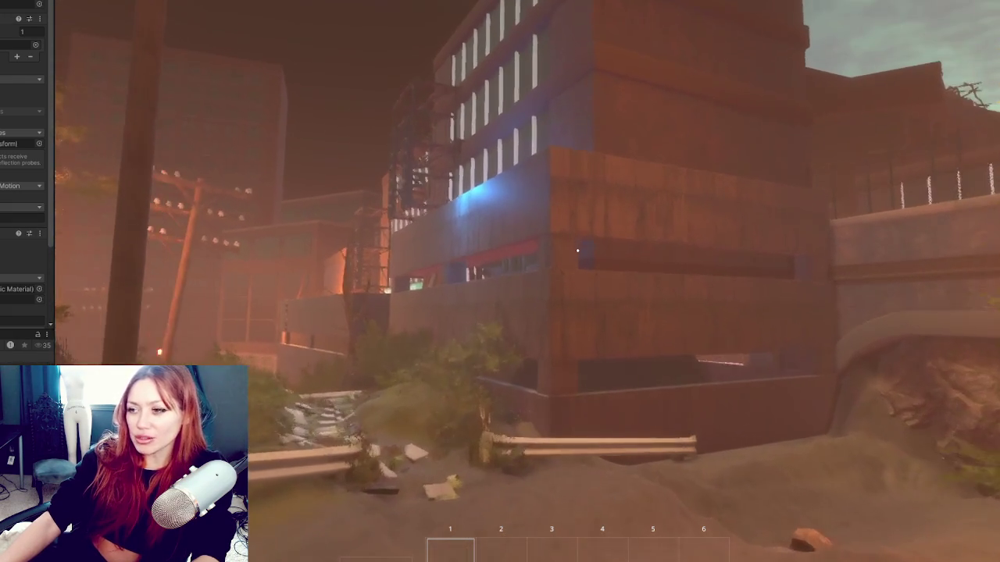
pyautogui.press('w')
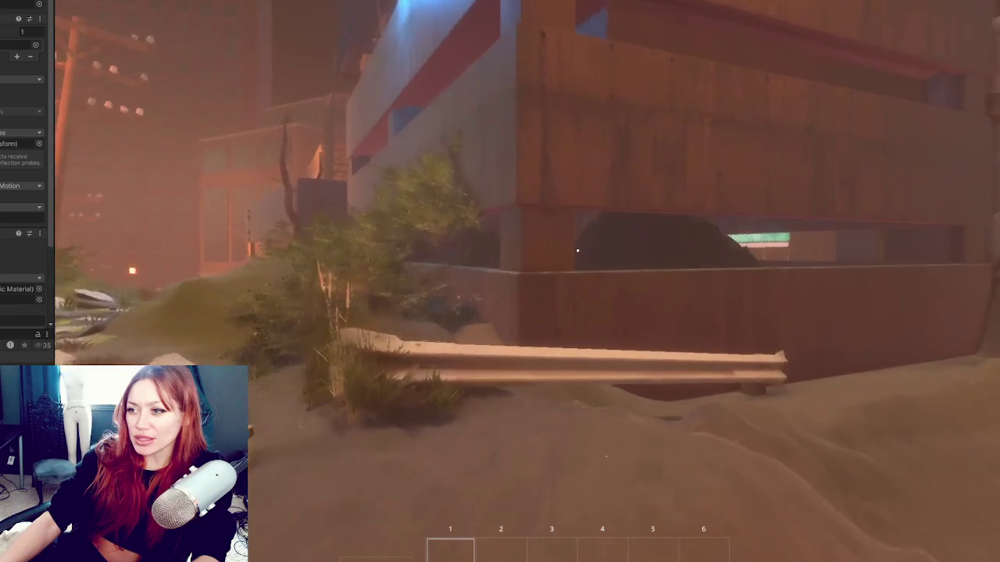
pyautogui.press('s')
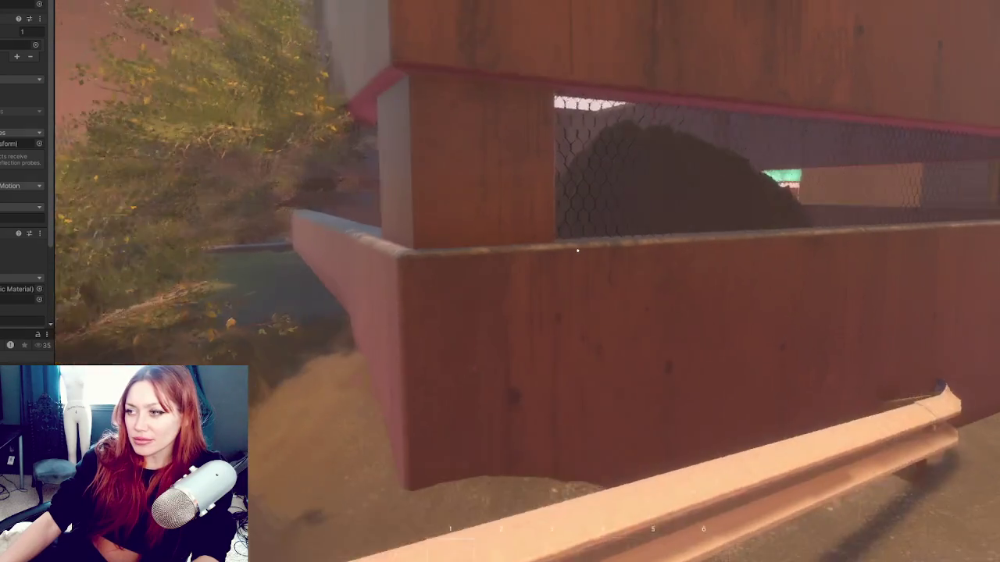
pyautogui.press('s')
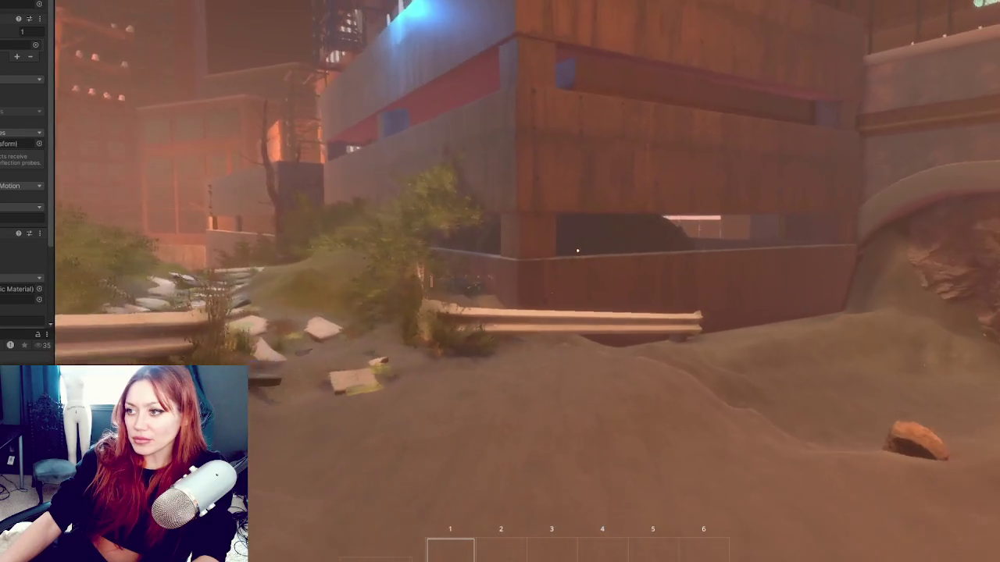
pyautogui.press('a')
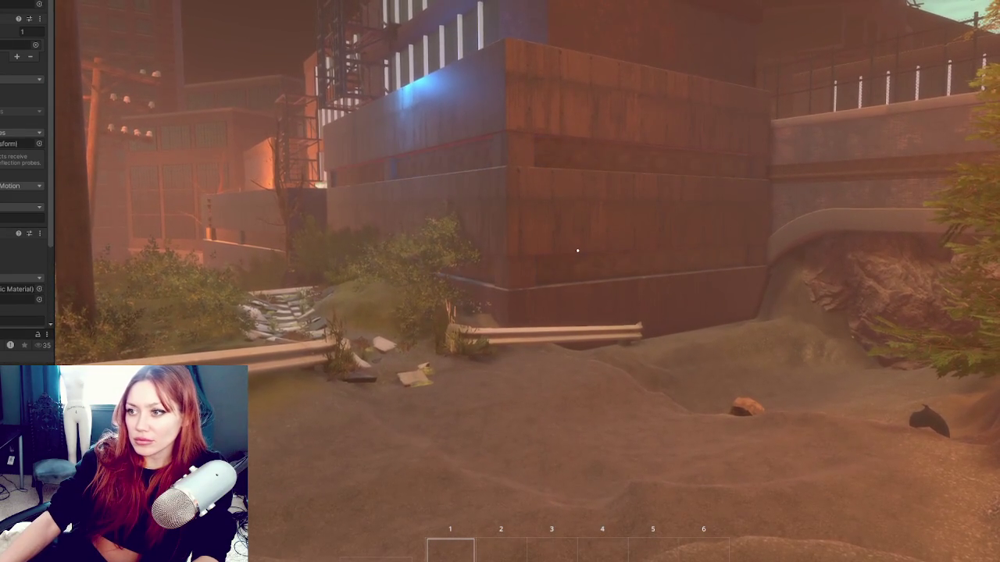
# - Scroll through the Inspector's material settings
pyautogui.scroll(-3, 24, 172)
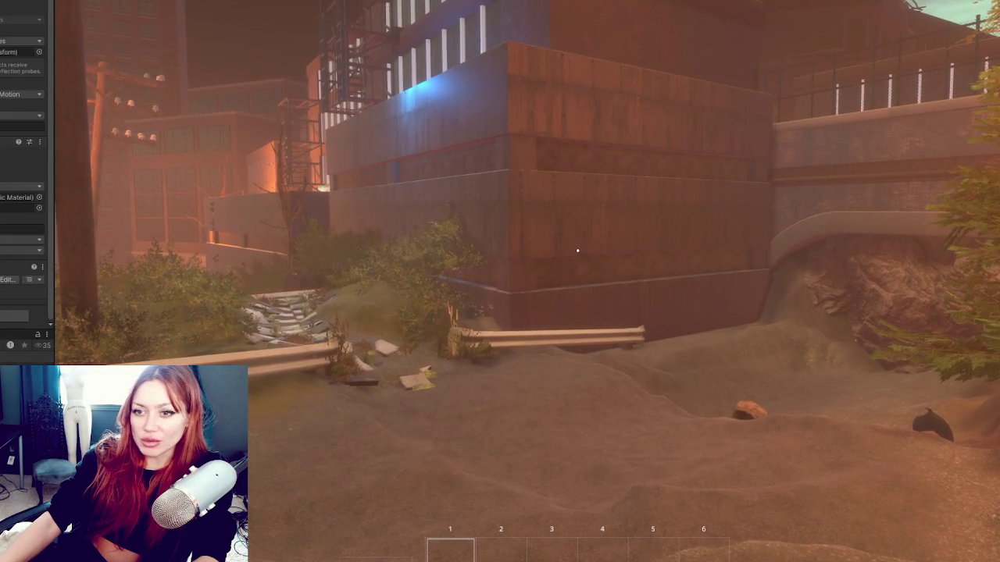
pyautogui.scroll(-5, 24, 172)
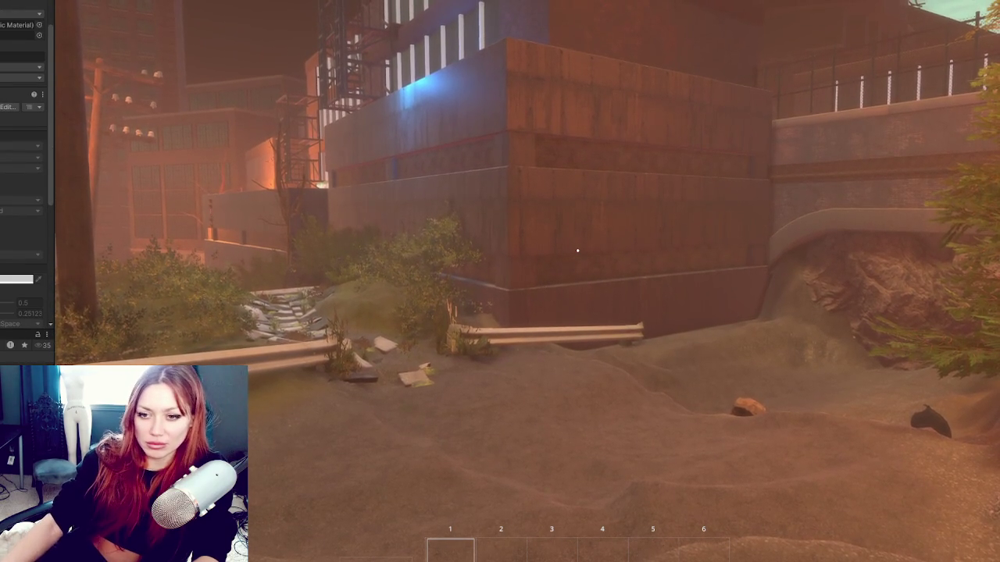
pyautogui.scroll(-8, 23, 172)
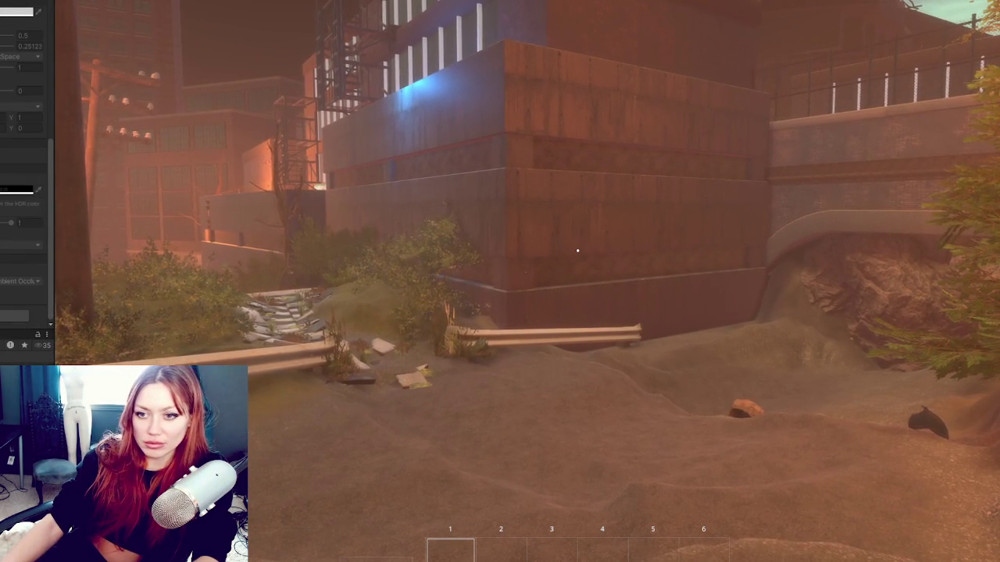
pyautogui.scroll(5, 24, 172)
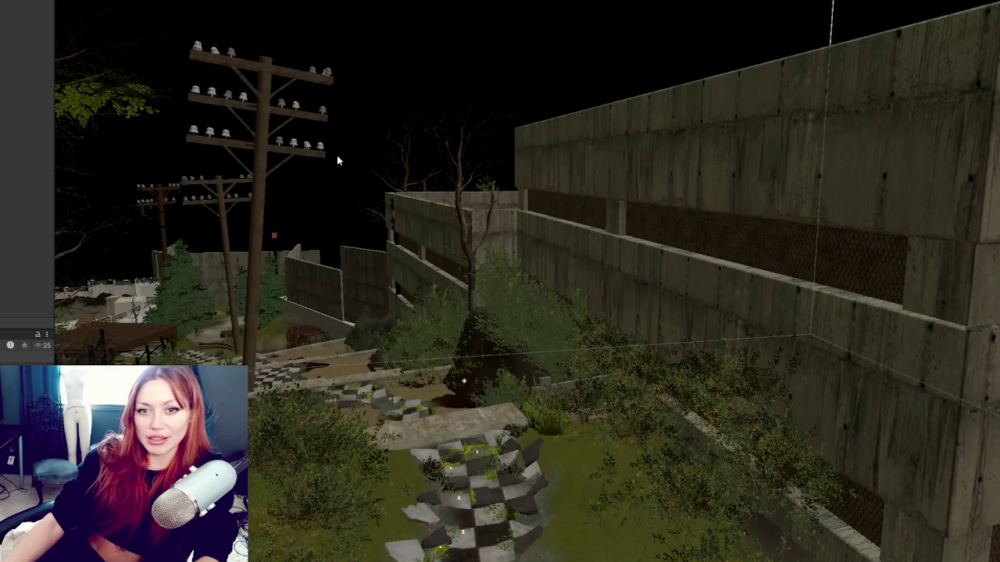
# - Fly around the concrete garage wall, select it, and orbit out for a wider view
pyautogui.moveTo(337, 154)
pyautogui.mouseDown()
pyautogui.moveTo(480, 231)
pyautogui.moveTo(620, 250)
pyautogui.moveTo(542, 239)
pyautogui.moveTo(502, 214)
pyautogui.mouseUp()
pyautogui.click(504, 214)
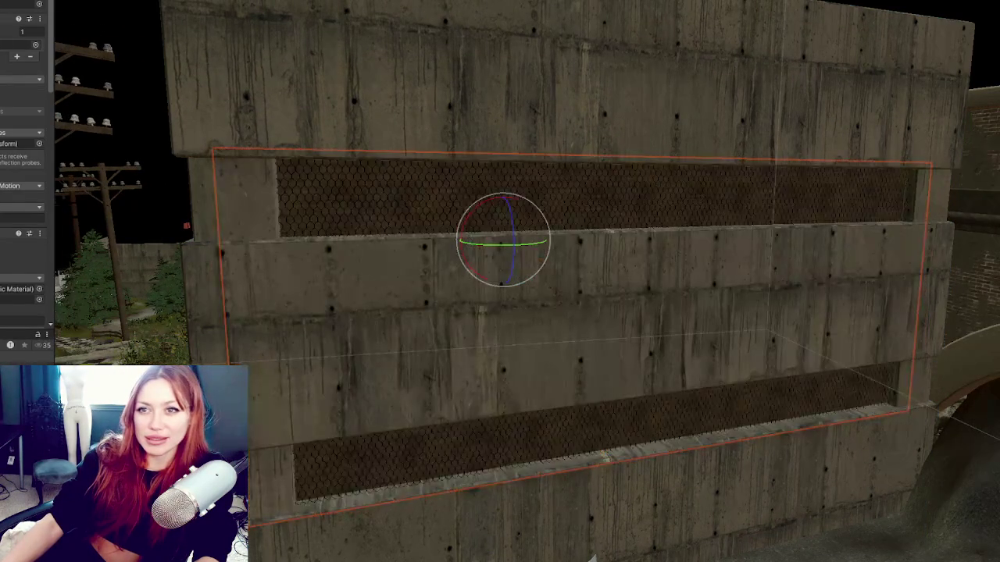
pyautogui.moveTo(504, 215)
pyautogui.mouseDown()
pyautogui.moveTo(523, 336)
pyautogui.moveTo(323, 250)
pyautogui.moveTo(379, 297)
pyautogui.mouseUp()
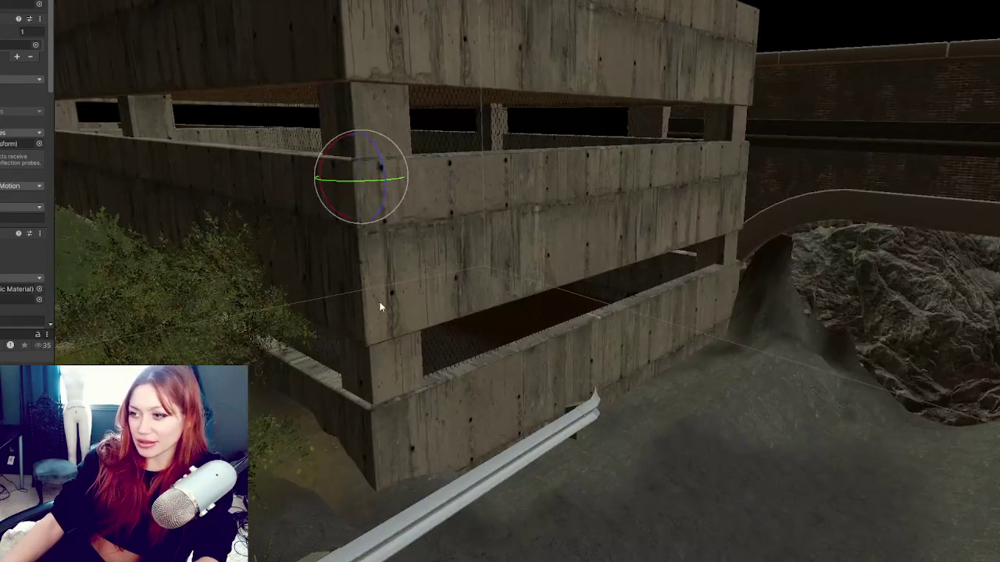
pyautogui.scroll(2, 380, 302)
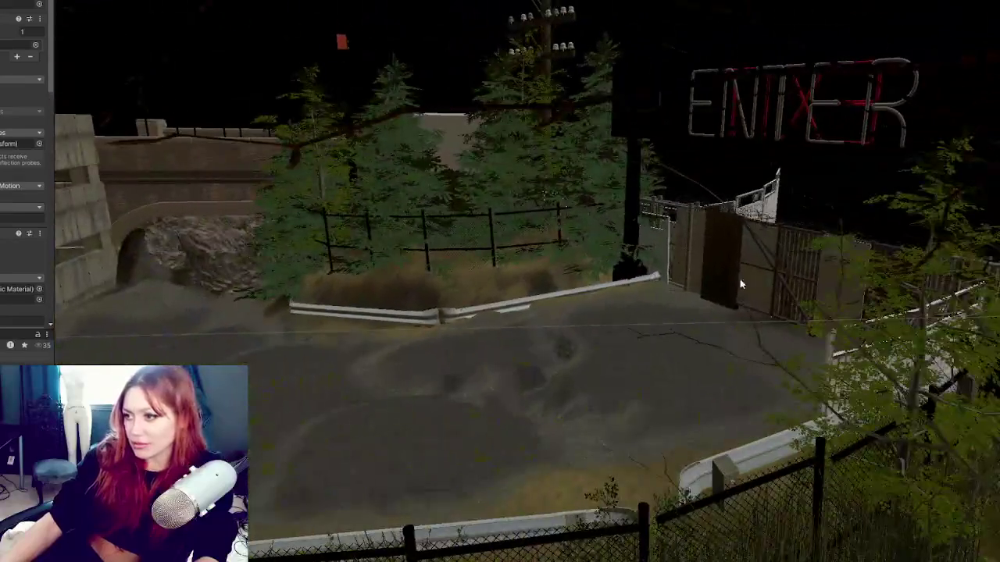
# - Select both gate panels and move them over to the garage wall opening
pyautogui.click(722, 261)
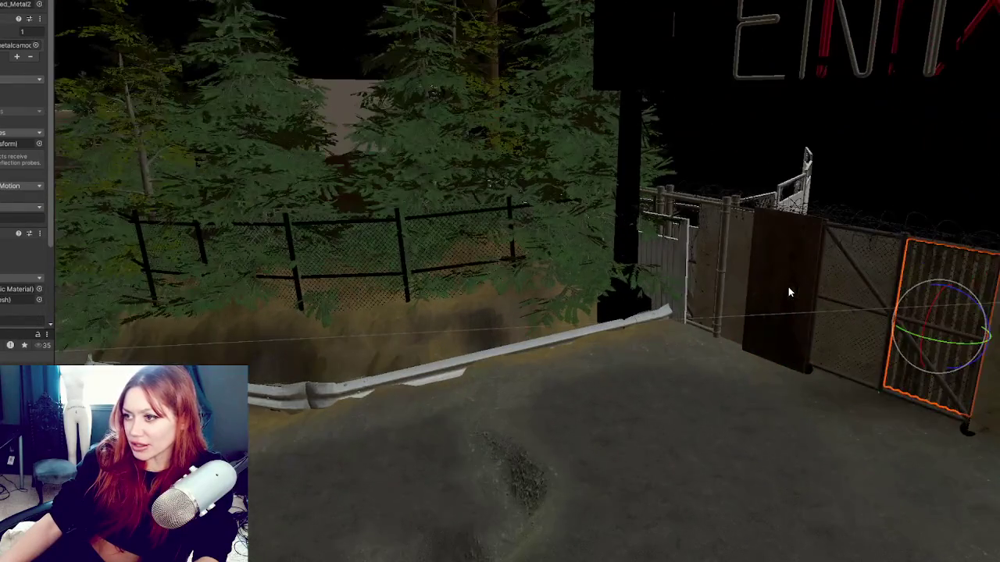
pyautogui.keyDown('shift'); pyautogui.click(789, 279); pyautogui.keyUp('shift')
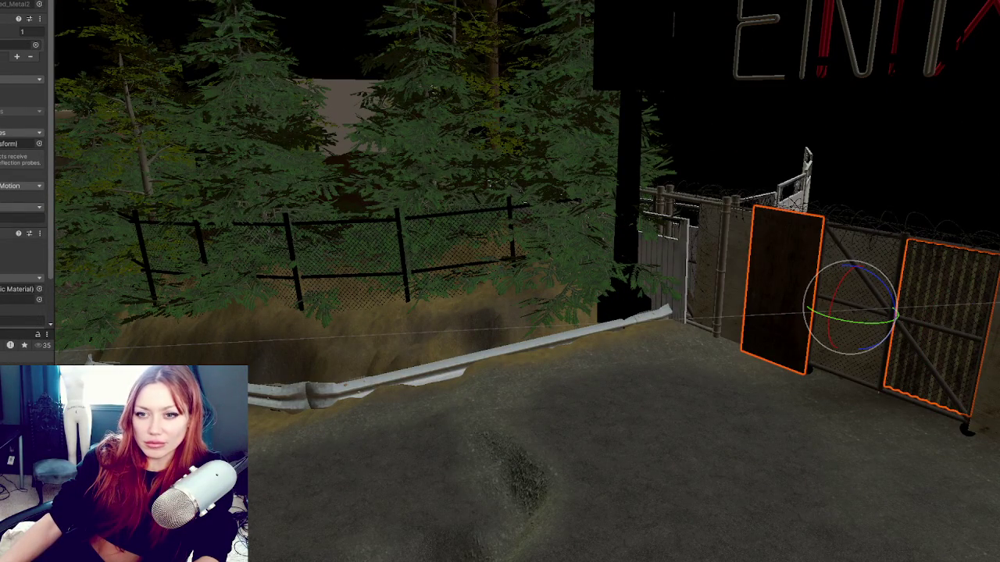
pyautogui.moveTo(697, 299); pyautogui.dragTo(526, 339)
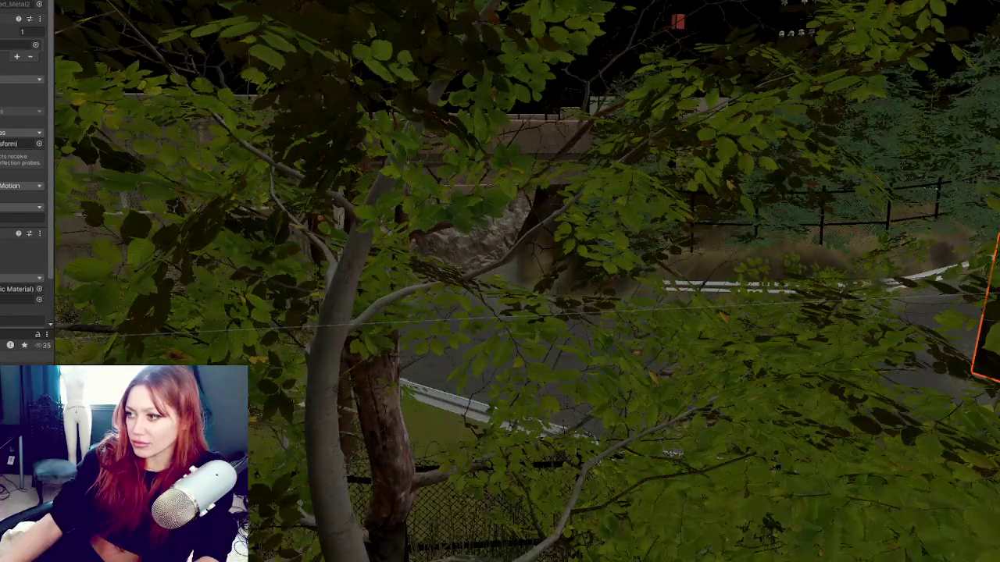
pyautogui.moveTo(986, 308)
pyautogui.mouseDown()
pyautogui.moveTo(713, 239)
pyautogui.moveTo(440, 192)
pyautogui.mouseUp()
pyautogui.press('f')
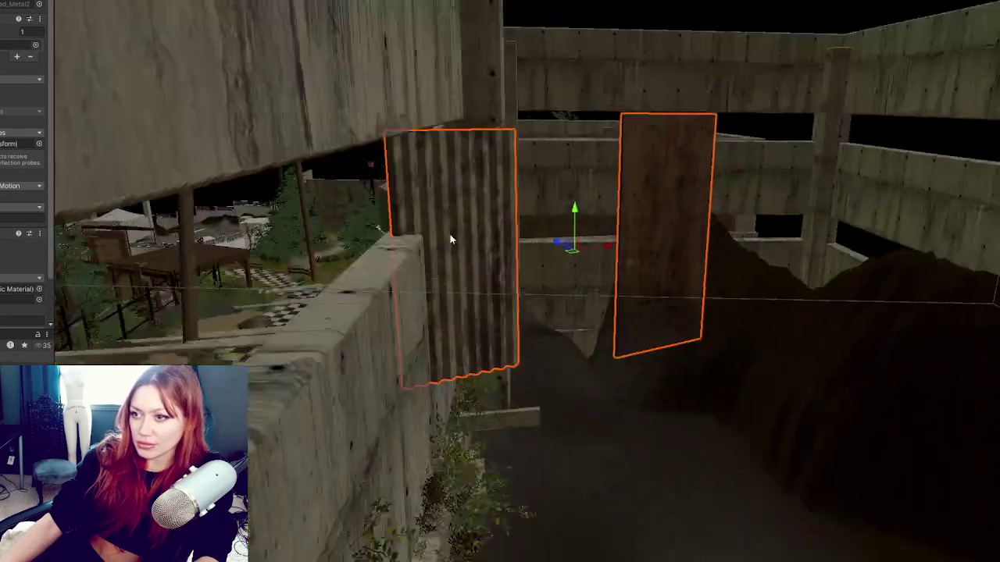
# - Try rotating the panels, undo back to their original facing, and check them against the wall
pyautogui.press('e')
pyautogui.moveTo(593, 270); pyautogui.dragTo(614, 270)
pyautogui.hotkey('ctrl', 'z')
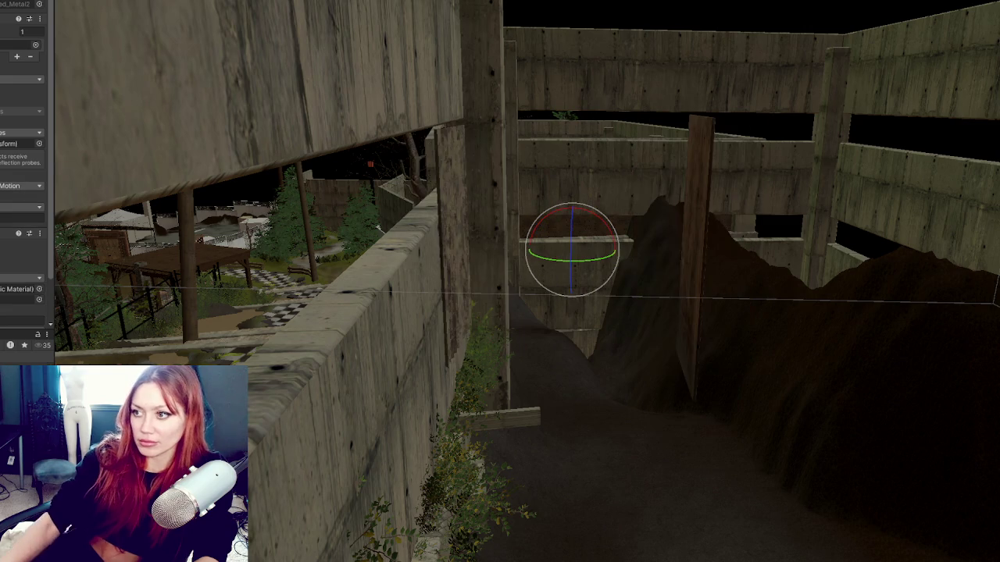
pyautogui.hotkey('ctrl', 'z')
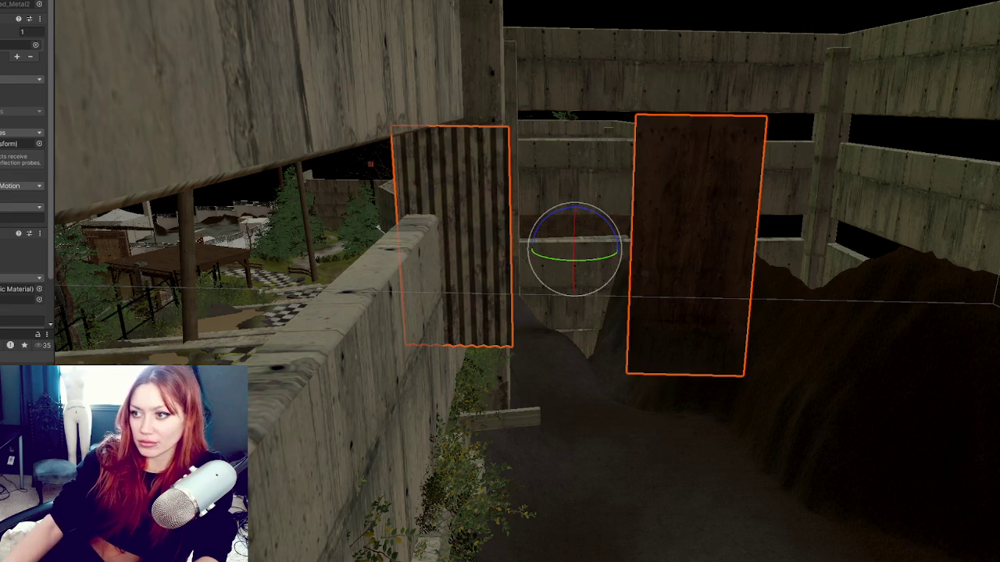
pyautogui.press('f')
pyautogui.press('w')
pyautogui.moveTo(607, 255)
pyautogui.mouseDown()
pyautogui.moveTo(563, 258)
pyautogui.moveTo(614, 216)
pyautogui.moveTo(479, 271)
pyautogui.moveTo(653, 290)
pyautogui.moveTo(786, 276)
pyautogui.moveTo(586, 269)
pyautogui.mouseUp()
pyautogui.scroll(-1, 586, 269)
# - Slide the corrugated metal sheet to the right and duplicate it
pyautogui.click(344, 262)
pyautogui.moveTo(289, 279); pyautogui.dragTo(481, 294)
pyautogui.hotkey('ctrl', 'd')
# - Place the sheet copy along the wall and add another copy turned 90° to lie horizontal
pyautogui.moveTo(386, 276)
pyautogui.mouseDown()
pyautogui.moveTo(648, 295)
pyautogui.moveTo(755, 281)
pyautogui.mouseUp()
pyautogui.hotkey('ctrl', 'd')
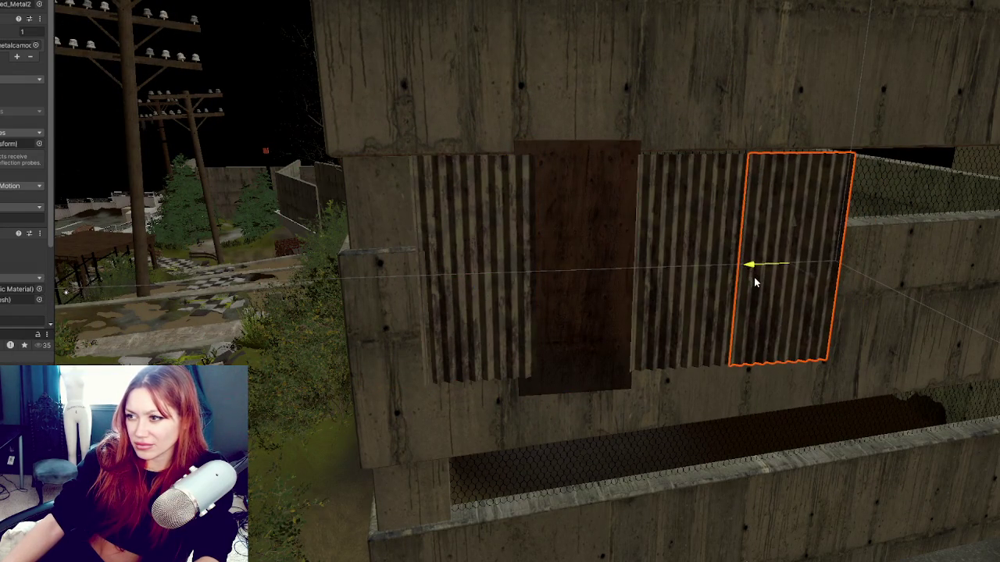
pyautogui.press('e')
pyautogui.moveTo(762, 230); pyautogui.dragTo(938, 214)
pyautogui.press('w')
pyautogui.moveTo(831, 263); pyautogui.dragTo(881, 260)
pyautogui.press('f')
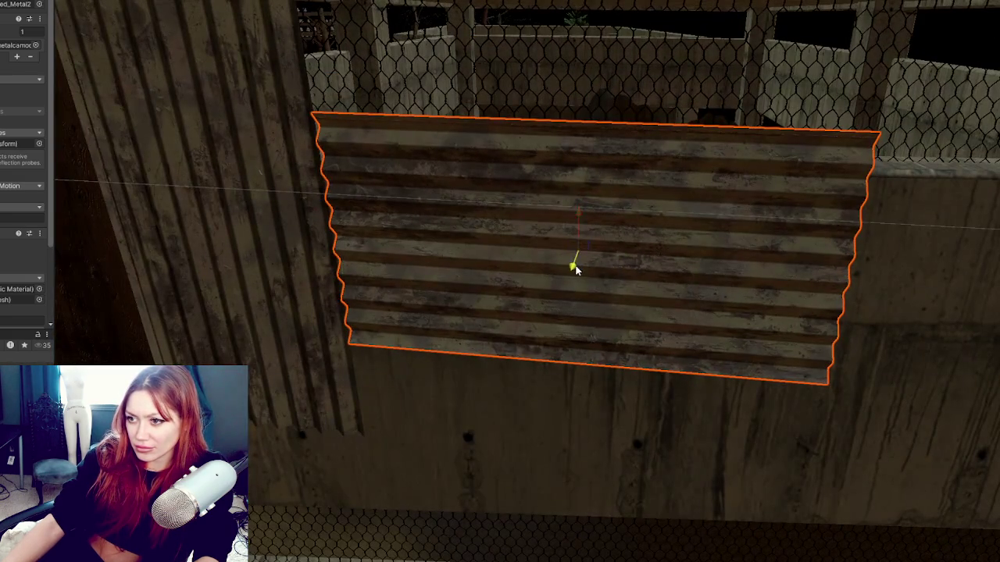
pyautogui.moveTo(573, 263); pyautogui.dragTo(557, 268)
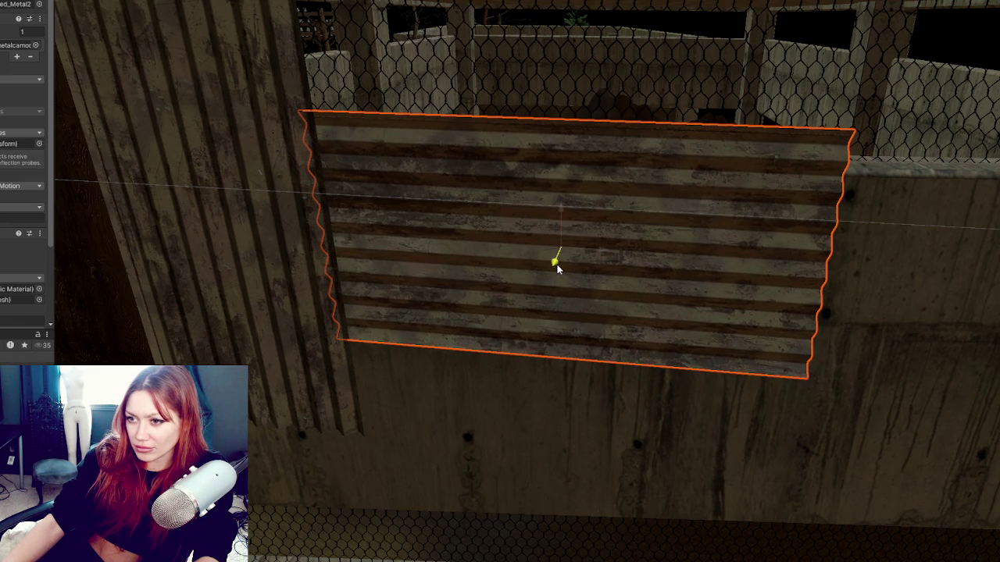
# - Copy the left vertical sheet to the right side and tilt the horizontal sheet slightly
pyautogui.scroll(-3, 520, 257)
pyautogui.click(287, 249)
pyautogui.hotkey('ctrl', 'd')
pyautogui.moveTo(273, 248)
pyautogui.mouseDown()
pyautogui.moveTo(766, 277)
pyautogui.moveTo(785, 270)
pyautogui.mouseUp()
pyautogui.scroll(-2, 781, 263)
pyautogui.press('e')
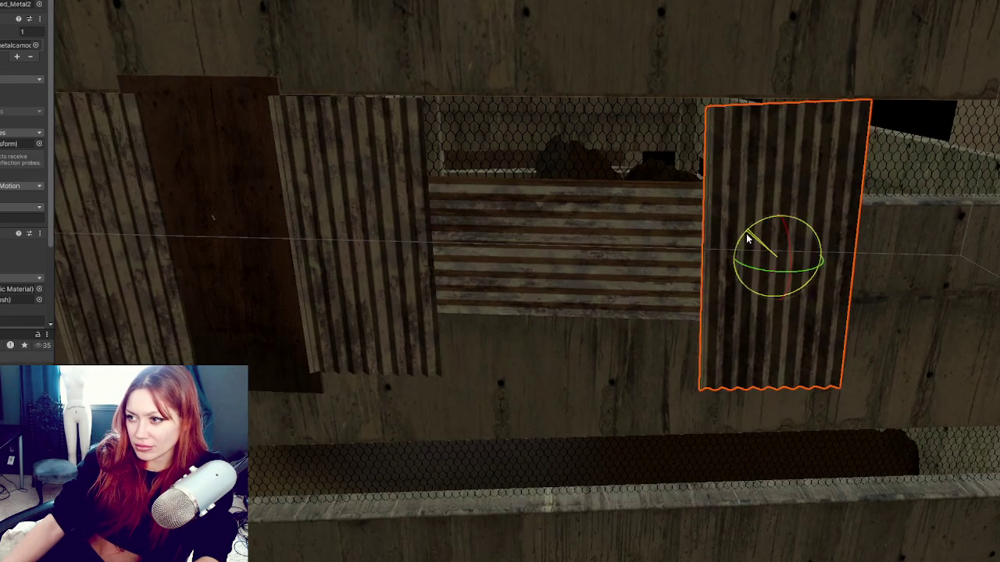
pyautogui.click(677, 233)
pyautogui.moveTo(591, 222); pyautogui.dragTo(595, 228)
# - Shift the right corrugated sheet aside and slide a turned wooden board to the right
pyautogui.click(407, 200)
pyautogui.click(384, 219)
pyautogui.moveTo(383, 219)
pyautogui.mouseDown()
pyautogui.moveTo(362, 208)
pyautogui.moveTo(361, 230)
pyautogui.mouseUp()
pyautogui.press('w')
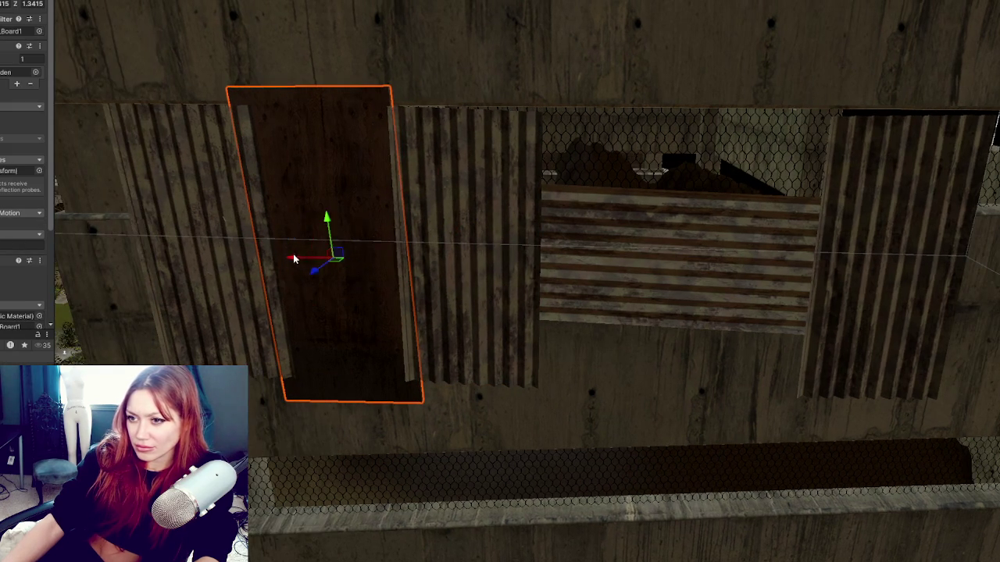
pyautogui.click(964, 268)
pyautogui.click(854, 304)
pyautogui.moveTo(846, 270)
pyautogui.mouseDown()
pyautogui.moveTo(992, 273)
pyautogui.moveTo(763, 247)
pyautogui.moveTo(714, 217)
pyautogui.moveTo(810, 250)
pyautogui.mouseUp()
pyautogui.click(714, 216)
pyautogui.press('e')
pyautogui.press('w')
pyautogui.moveTo(705, 239); pyautogui.dragTo(996, 243)
pyautogui.scroll(-3, 500, 234)
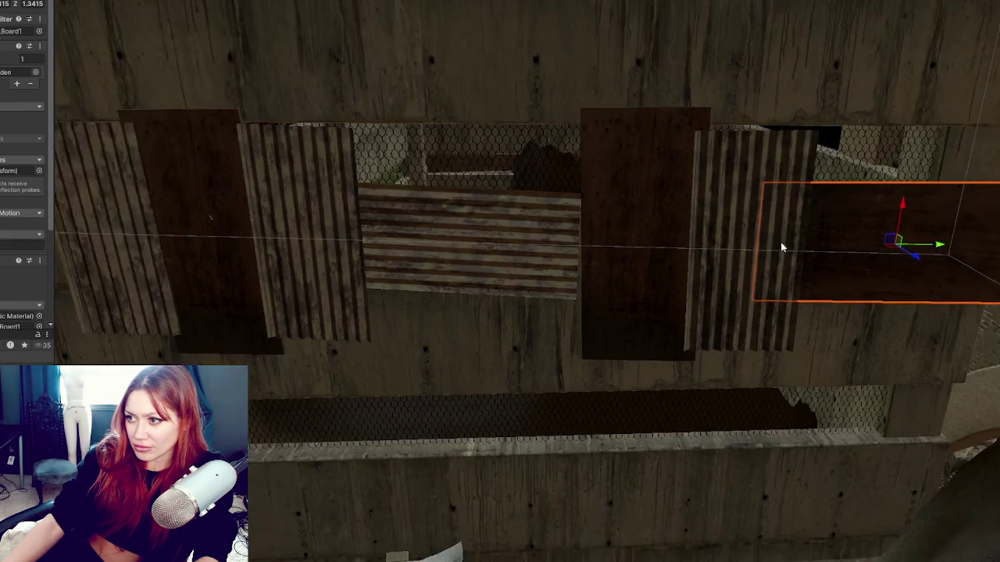
# - Tilt the left vertical corrugated sheet slightly
pyautogui.click(481, 222)
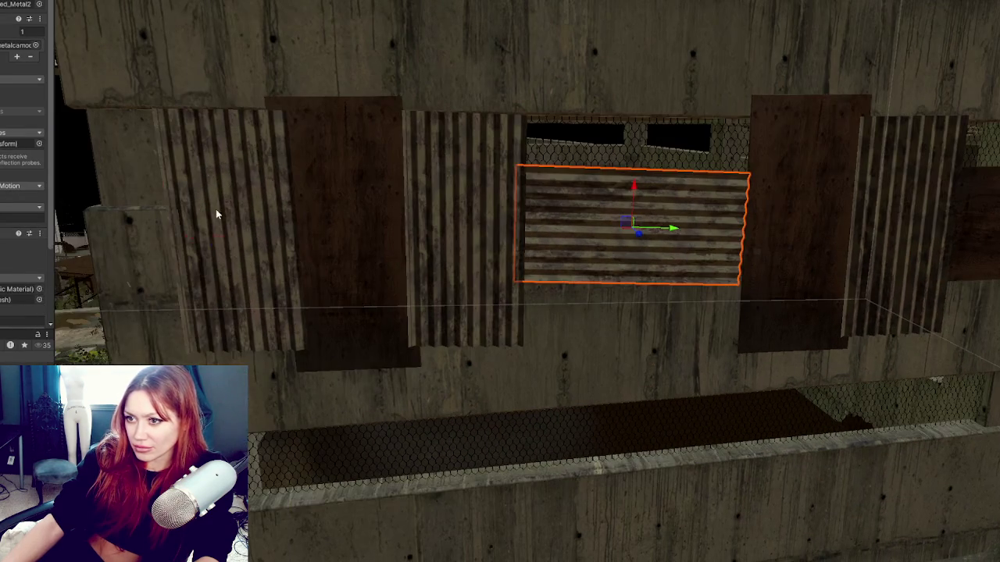
pyautogui.click(235, 207)
pyautogui.press('e')
pyautogui.moveTo(246, 195); pyautogui.dragTo(226, 201)
# - Select all the wooden boards and corrugated sheets of the patchwork together
pyautogui.click(336, 226)
pyautogui.keyDown('shift'); pyautogui.click(808, 227); pyautogui.keyUp('shift')
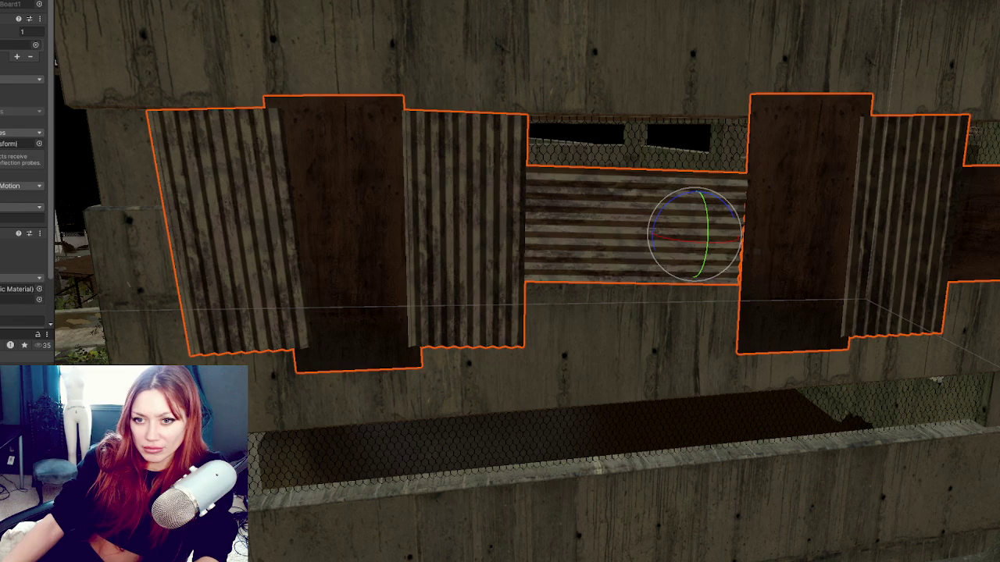
pyautogui.click(953, 222)
pyautogui.click(719, 232)
pyautogui.click(810, 225)
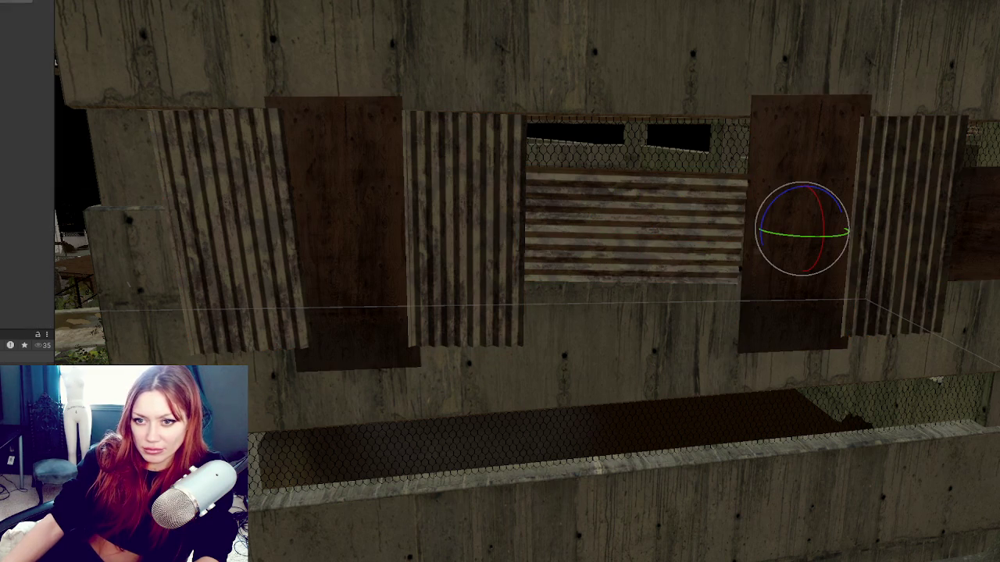
pyautogui.click(230, 234)
pyautogui.click(802, 228)
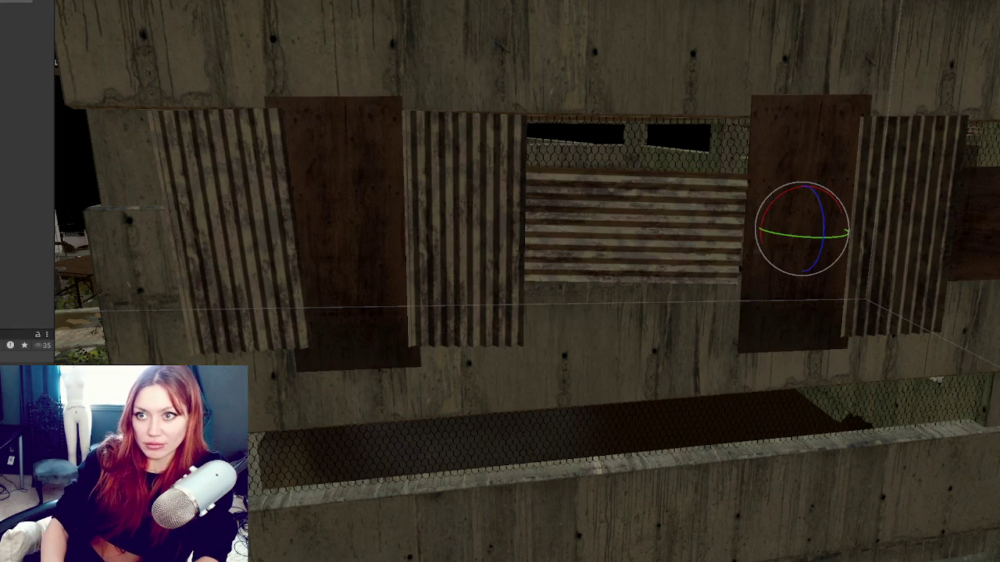
pyautogui.click(348, 234)
pyautogui.click(694, 234)
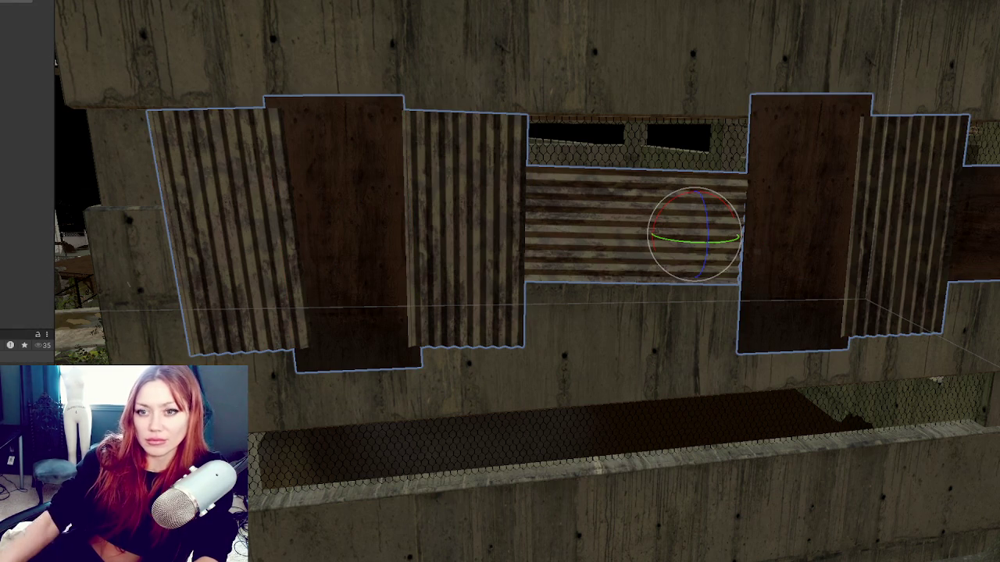
# - Rotate the panel group slightly so it fits into the wall opening
pyautogui.press('w')
pyautogui.press('e')
pyautogui.moveTo(718, 253)
pyautogui.mouseDown()
pyautogui.moveTo(676, 234)
pyautogui.moveTo(699, 179)
pyautogui.moveTo(674, 129)
pyautogui.mouseUp()
pyautogui.press('w')
pyautogui.press('e')
pyautogui.moveTo(674, 172)
pyautogui.mouseDown()
pyautogui.moveTo(687, 178)
pyautogui.moveTo(737, 163)
pyautogui.moveTo(712, 178)
pyautogui.mouseUp()
pyautogui.press('w')
# - Duplicate the panel group, turn the copy about 90° and raise it to the openings
pyautogui.scroll(-5, 713, 178)
pyautogui.moveTo(500, 290); pyautogui.dragTo(578, 293)
pyautogui.click(536, 232)
pyautogui.hotkey('ctrl', 'd')
pyautogui.moveTo(601, 182); pyautogui.dragTo(606, 331)
pyautogui.press('e')
pyautogui.scroll(-1, 623, 383)
pyautogui.moveTo(600, 390)
pyautogui.mouseDown()
pyautogui.moveTo(277, 407)
pyautogui.moveTo(990, 338)
pyautogui.moveTo(631, 345)
pyautogui.moveTo(625, 353)
pyautogui.mouseUp()
pyautogui.press('w')
pyautogui.moveTo(587, 308)
pyautogui.mouseDown()
pyautogui.moveTo(634, 23)
pyautogui.moveTo(598, 68)
pyautogui.mouseUp()
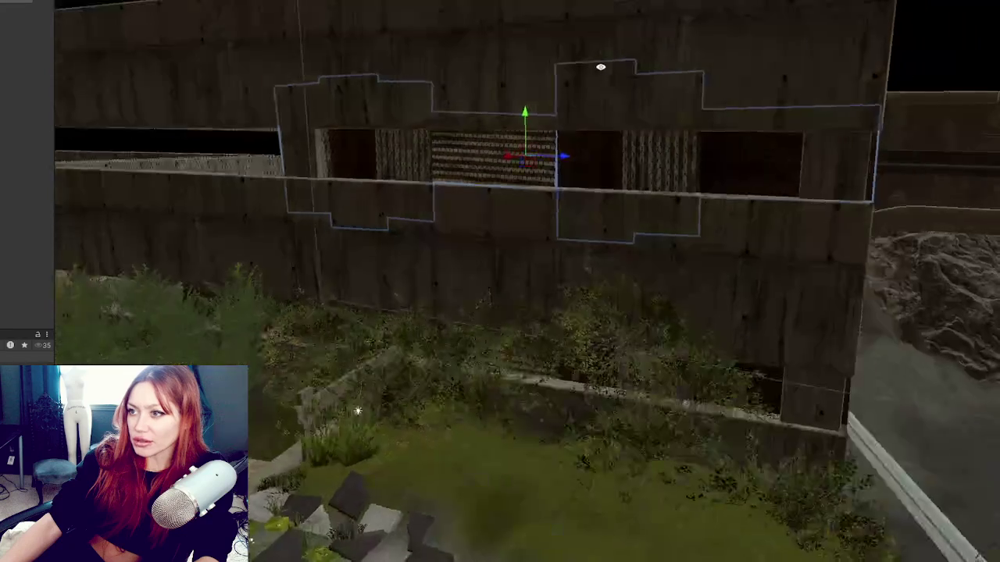
# - Nudge the panel copy along the wall and lower it into the opening
pyautogui.moveTo(581, 163); pyautogui.dragTo(161, 152)
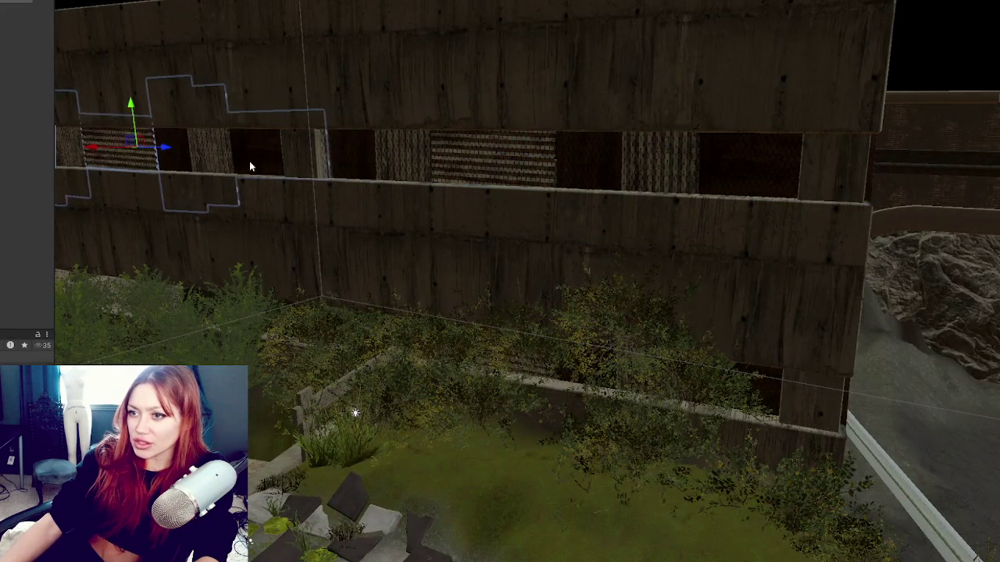
pyautogui.press('f')
pyautogui.moveTo(537, 192); pyautogui.dragTo(526, 193)
pyautogui.moveTo(497, 149); pyautogui.dragTo(498, 303)
pyautogui.scroll(-3, 498, 303)
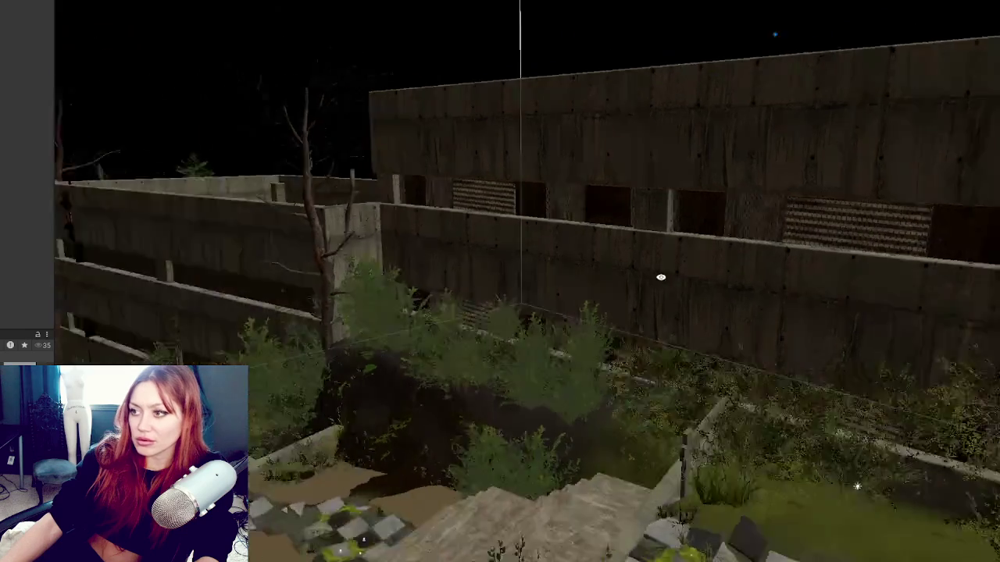
pyautogui.moveTo(689, 273); pyautogui.dragTo(565, 280)
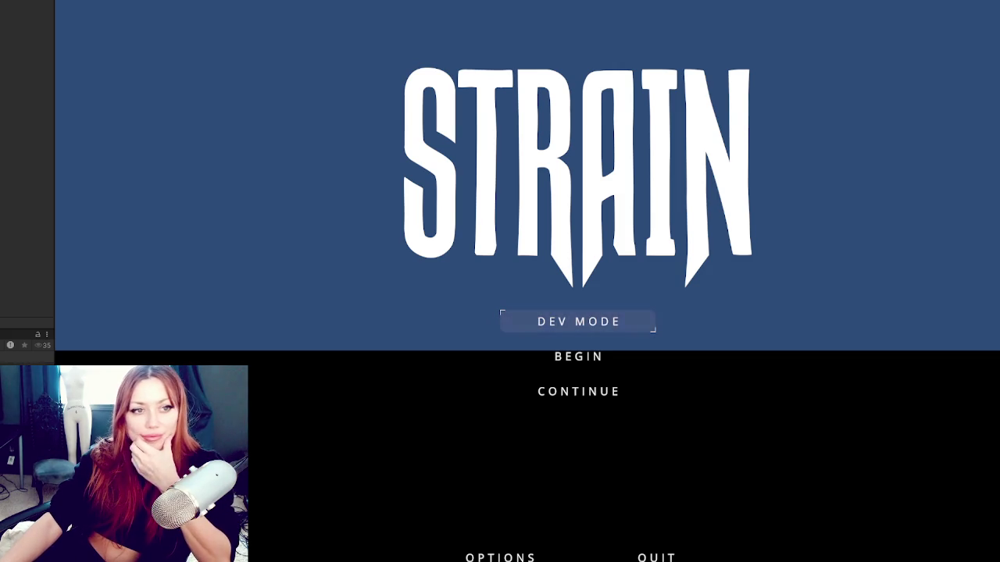
# - Start the STRAIN game in DEV MODE from the title menu
pyautogui.click(538, 322)
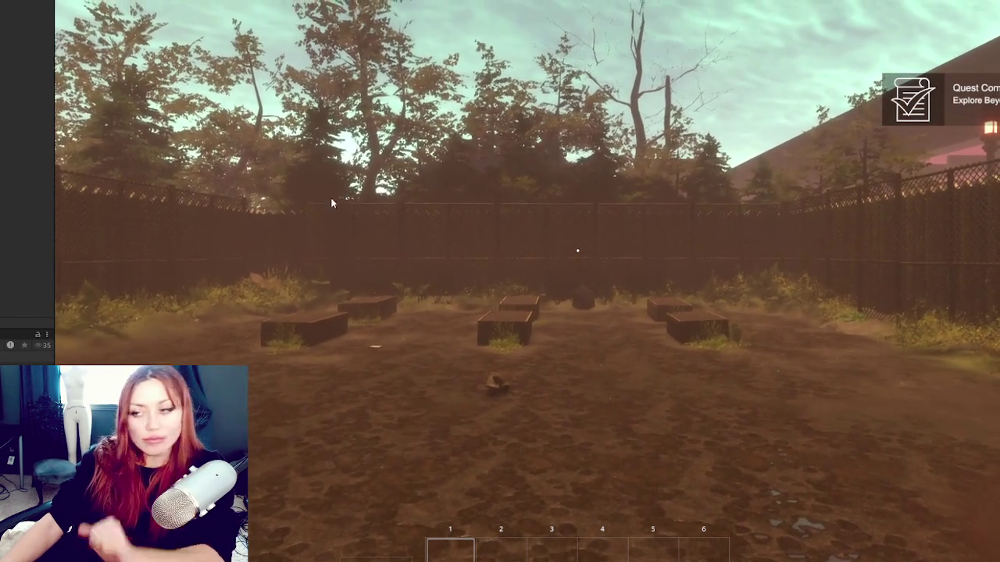
# - Walk through the EXIT gate and the grey fence door toward the garage
pyautogui.moveTo(577, 251)
pyautogui.press('w')
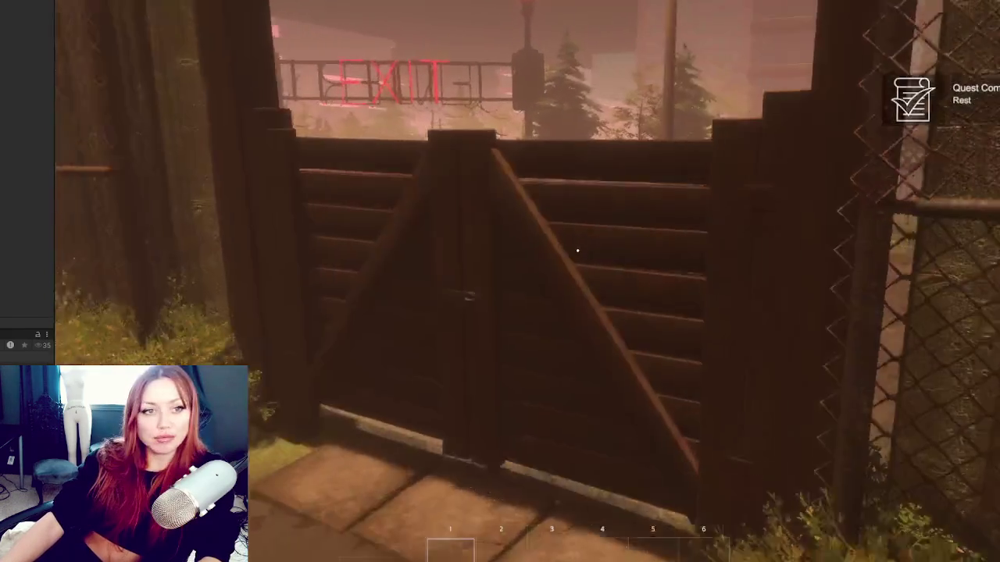
pyautogui.press('e')
pyautogui.press('w')
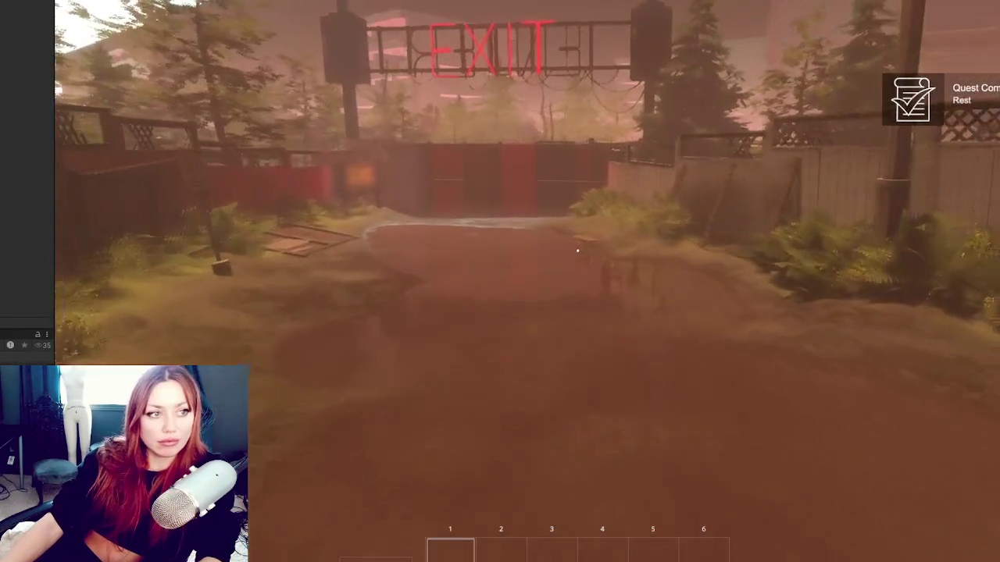
pyautogui.press('w')
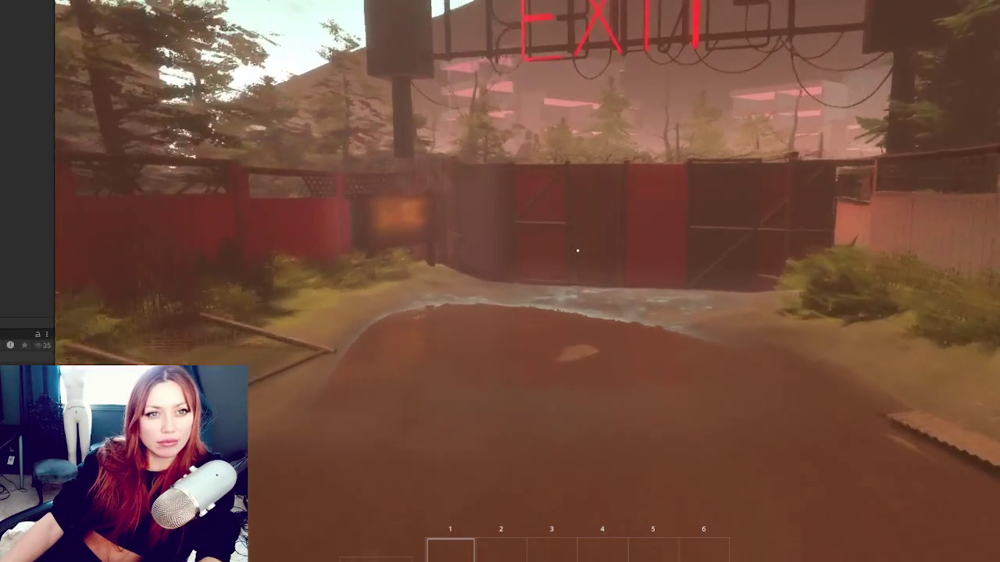
pyautogui.press('w')
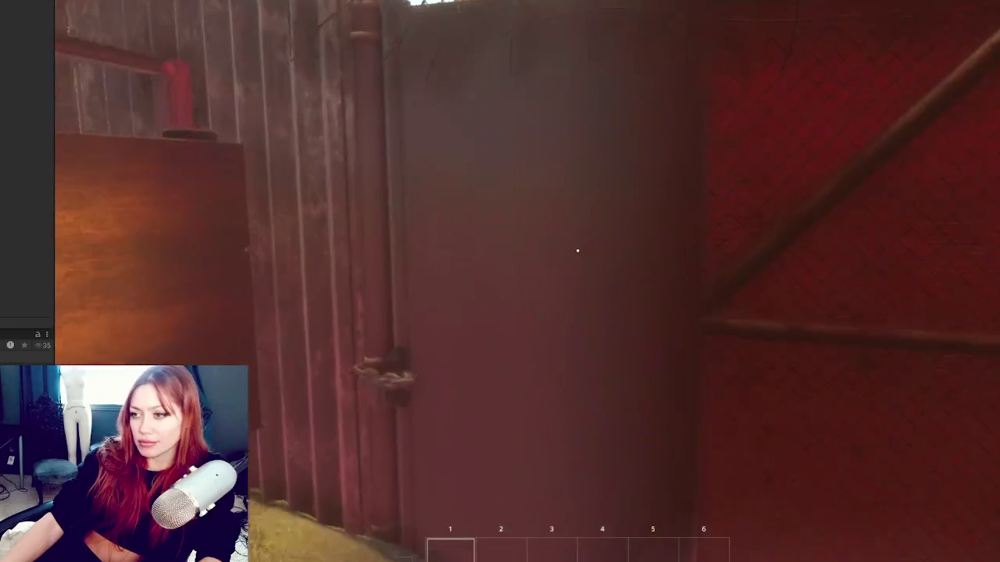
pyautogui.click(577, 251)
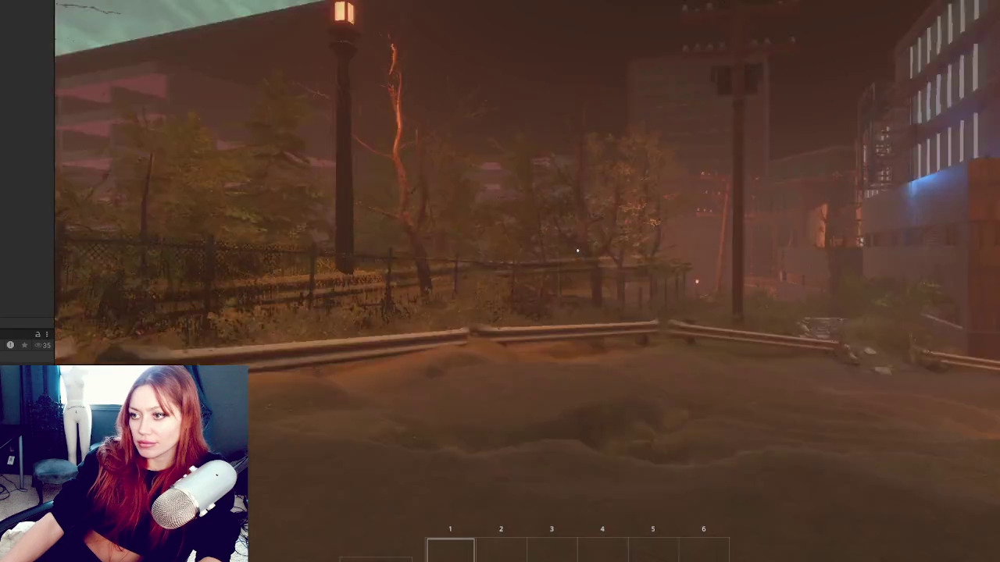
# - Approach the garage building's last opening and pause the game
pyautogui.press('w')
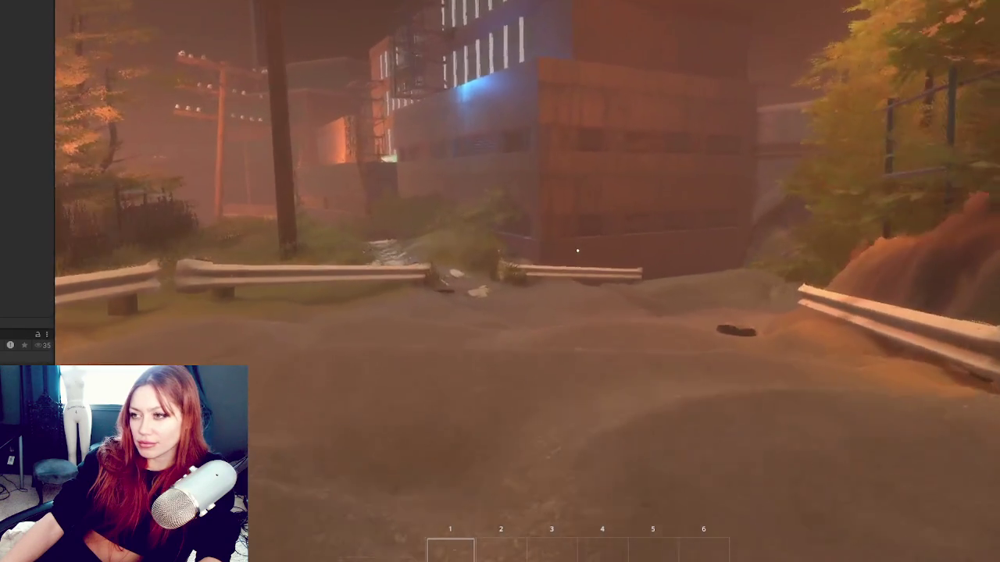
pyautogui.press('w')
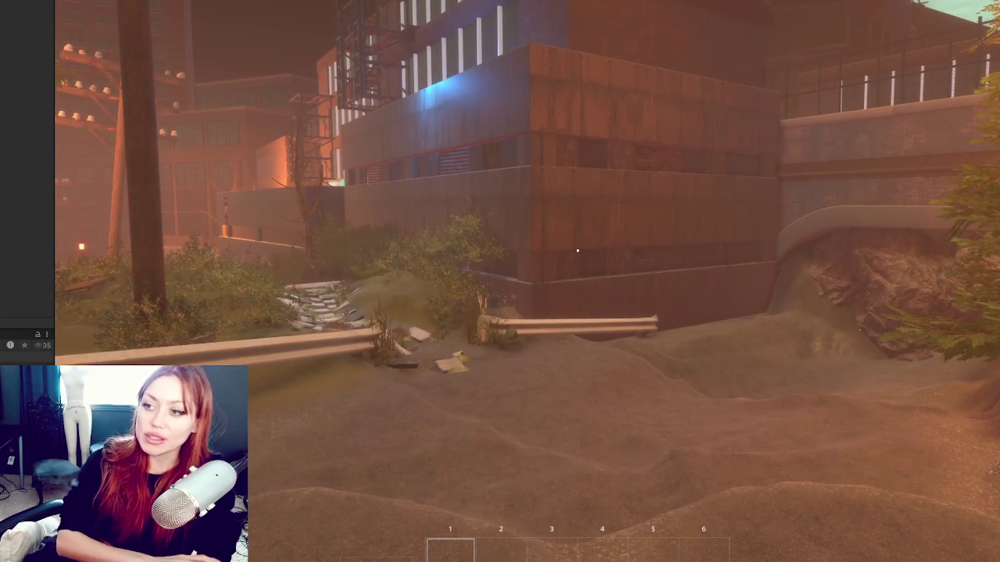
pyautogui.press('w')
pyautogui.press('Tab')
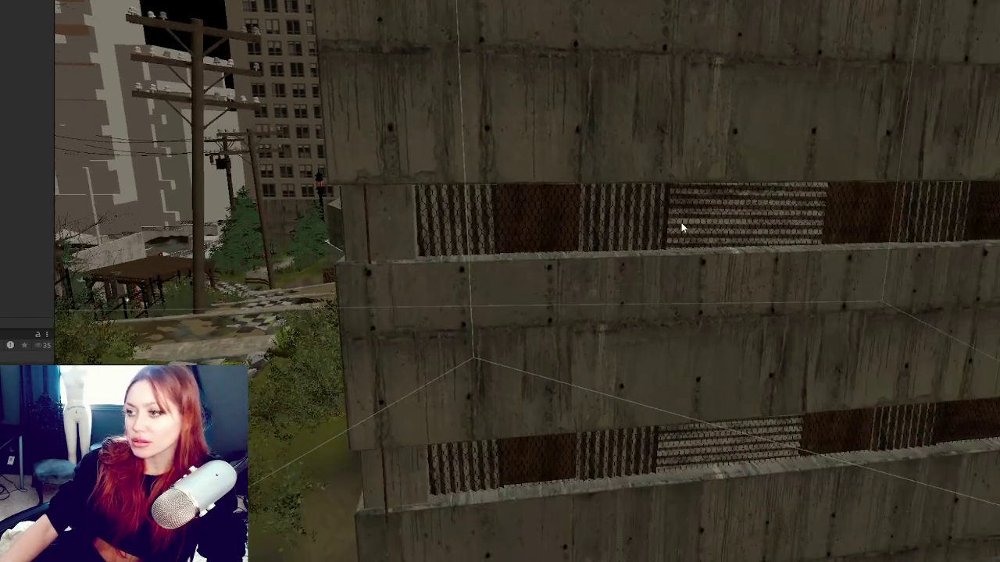
# - Select the grating mesh on the garage wall in the Scene view
pyautogui.click(681, 225)
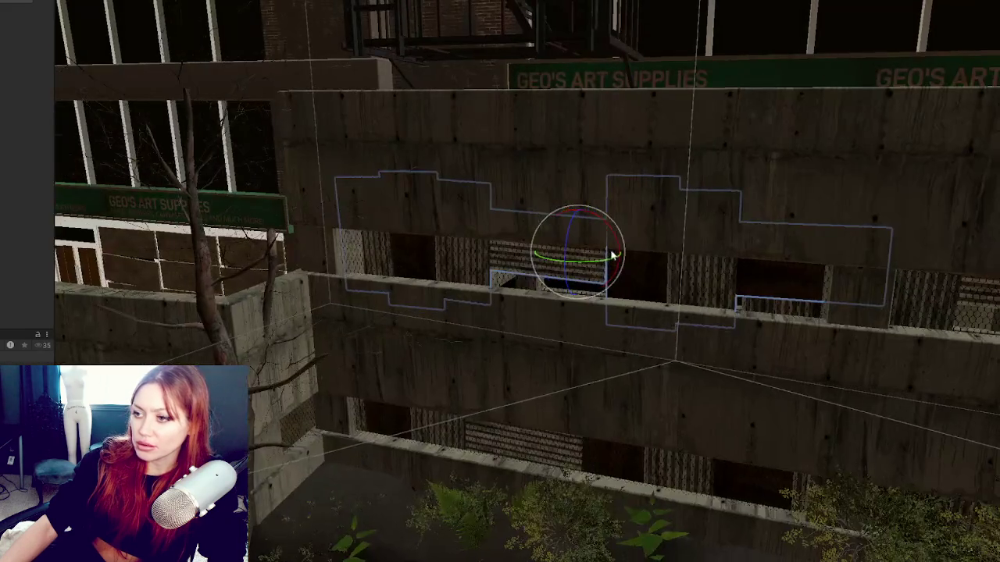
# - Resume the game and walk toward the lit garage building and guardrail
pyautogui.moveTo(615, 256)
pyautogui.mouseDown()
pyautogui.moveTo(571, 256)
pyautogui.moveTo(620, 161)
pyautogui.moveTo(563, 169)
pyautogui.moveTo(625, 232)
pyautogui.moveTo(603, 240)
pyautogui.mouseUp()
pyautogui.press('w')
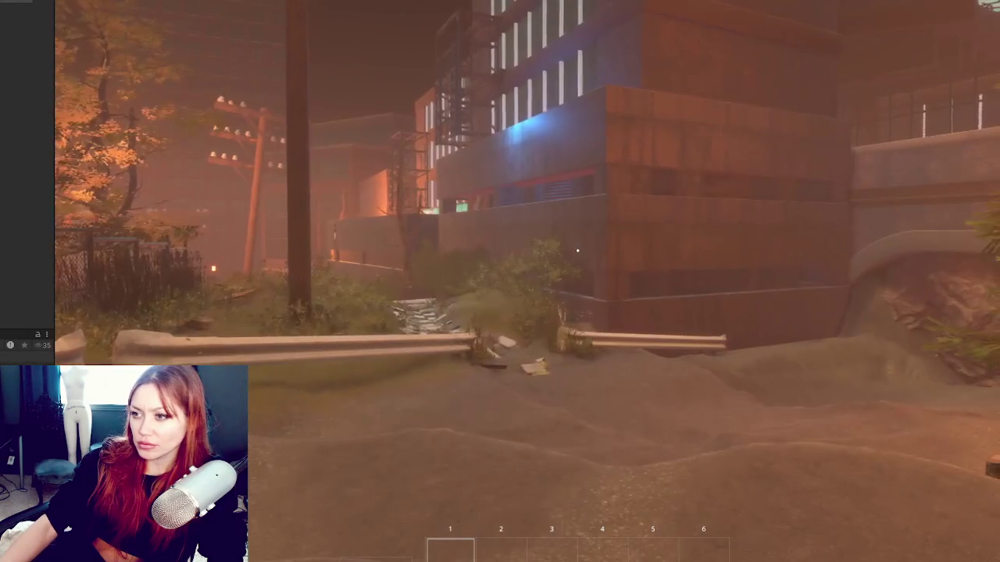
pyautogui.press('w')
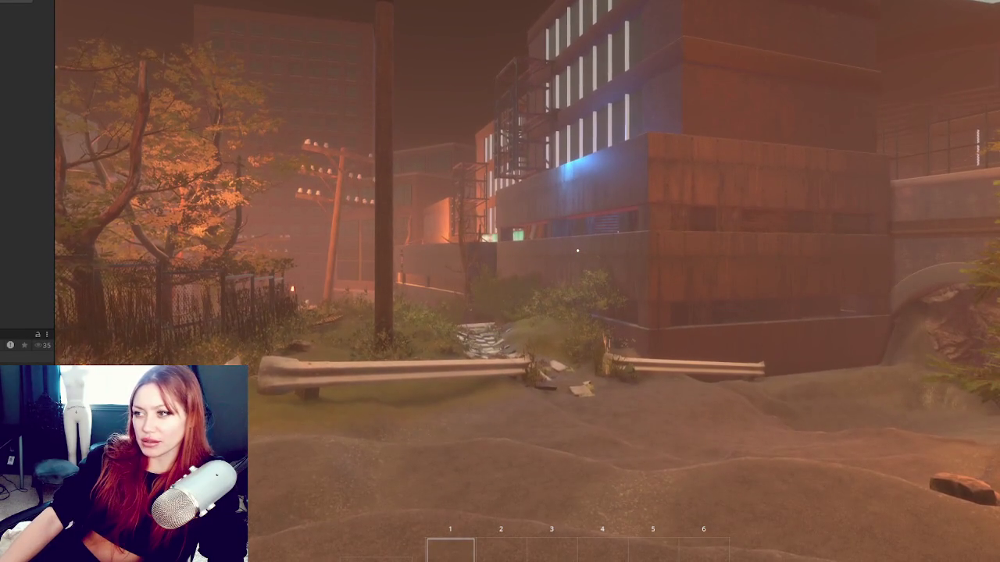
pyautogui.press('w')
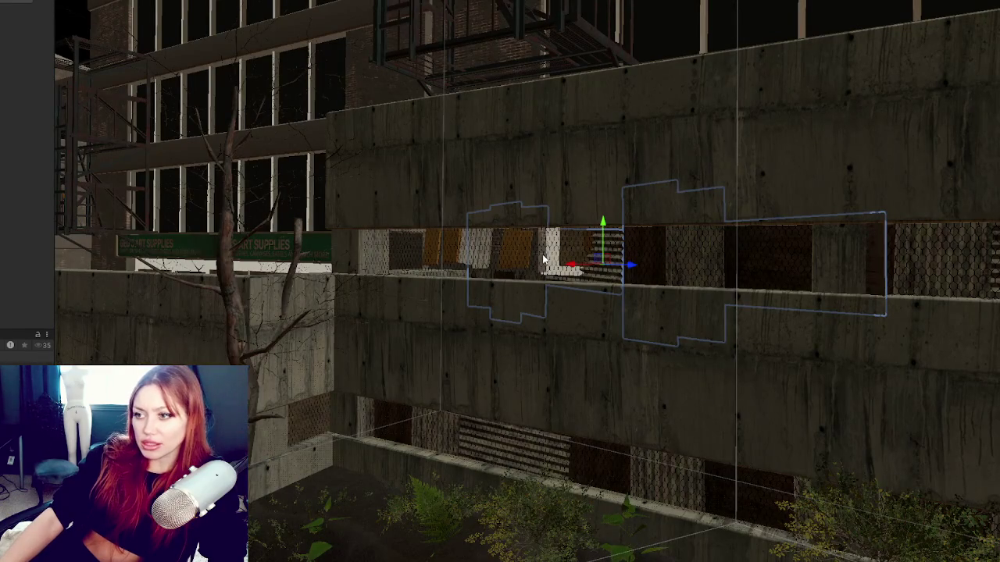
# - Select the chain-link mesh panel and enter a material Tiling Y of 1
pyautogui.click(372, 256)
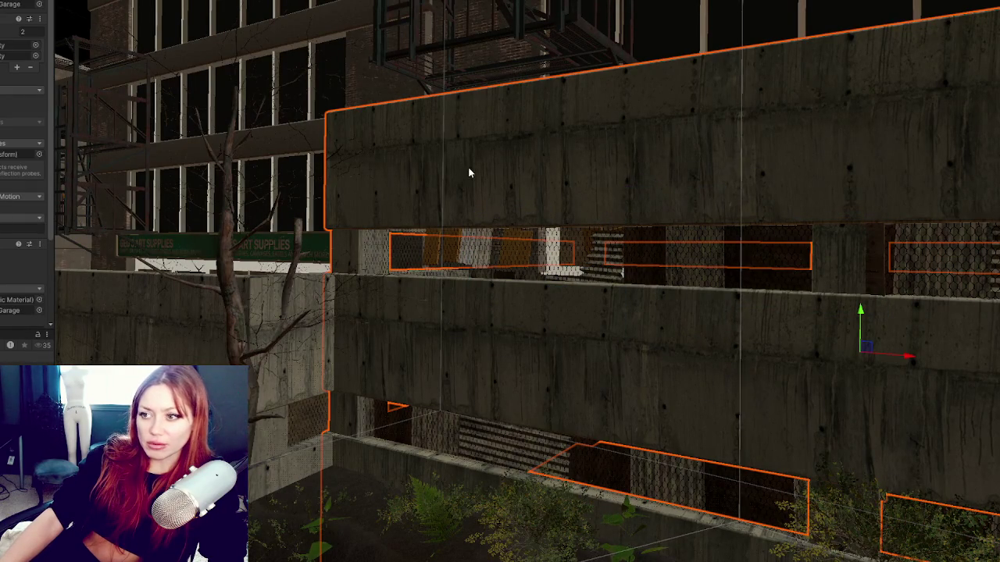
pyautogui.click(586, 359)
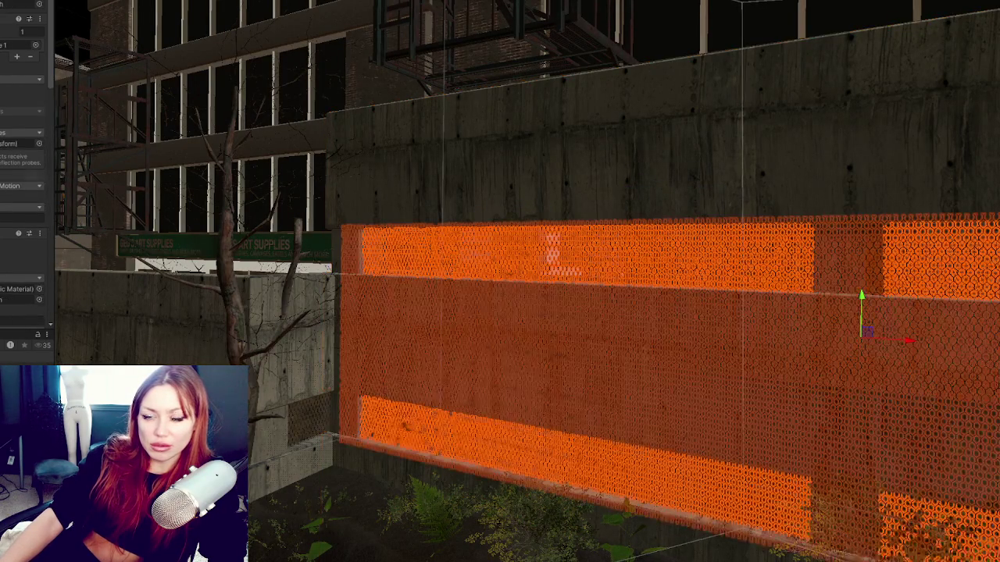
pyautogui.scroll(-5, 24, 180)
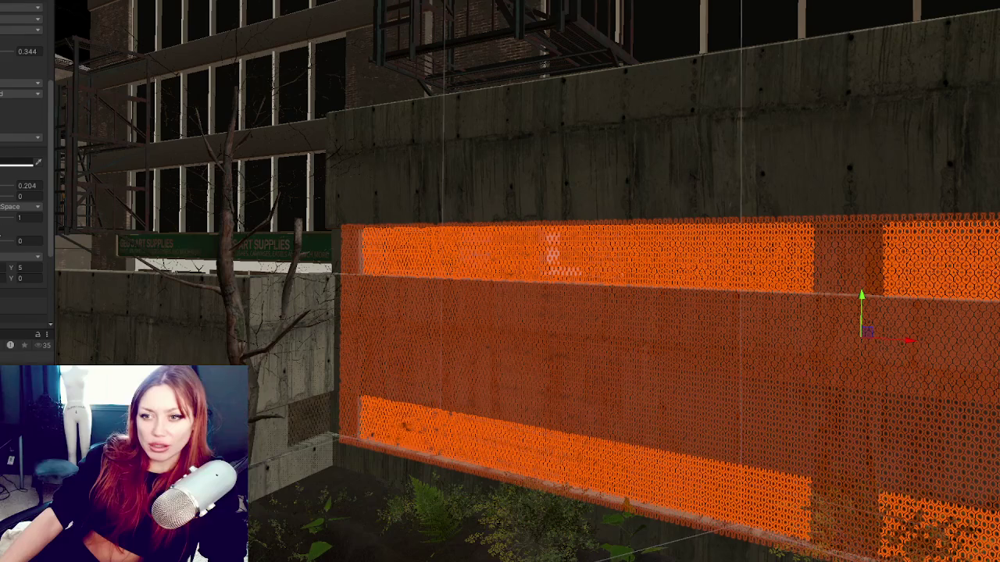
pyautogui.write('1')
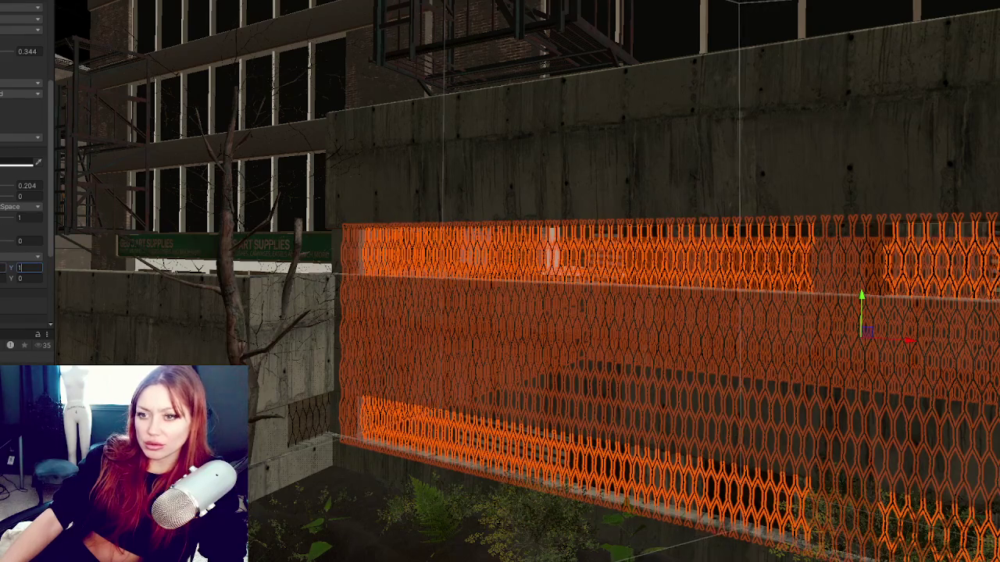
pyautogui.write('1')
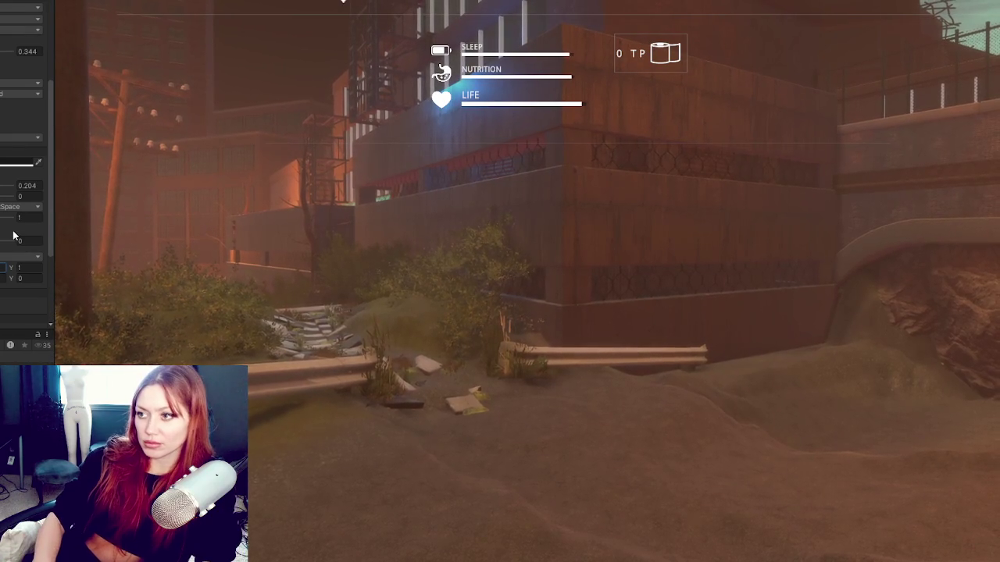
# - Change the mesh's Tiling Y to 1.5, then to 2, and resume the game
pyautogui.press('Tab')
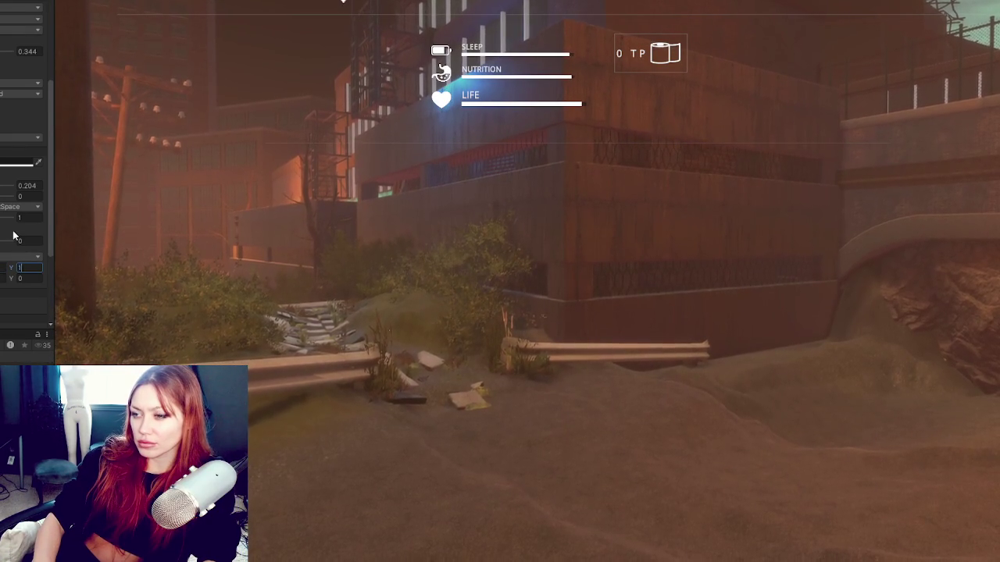
pyautogui.write('2')
pyautogui.press('Return')
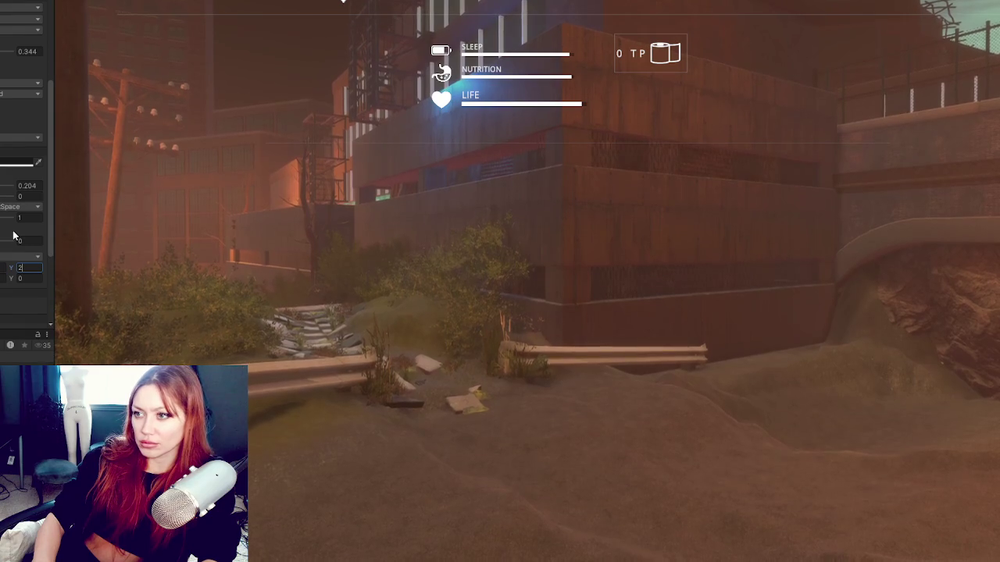
pyautogui.click(534, 446)
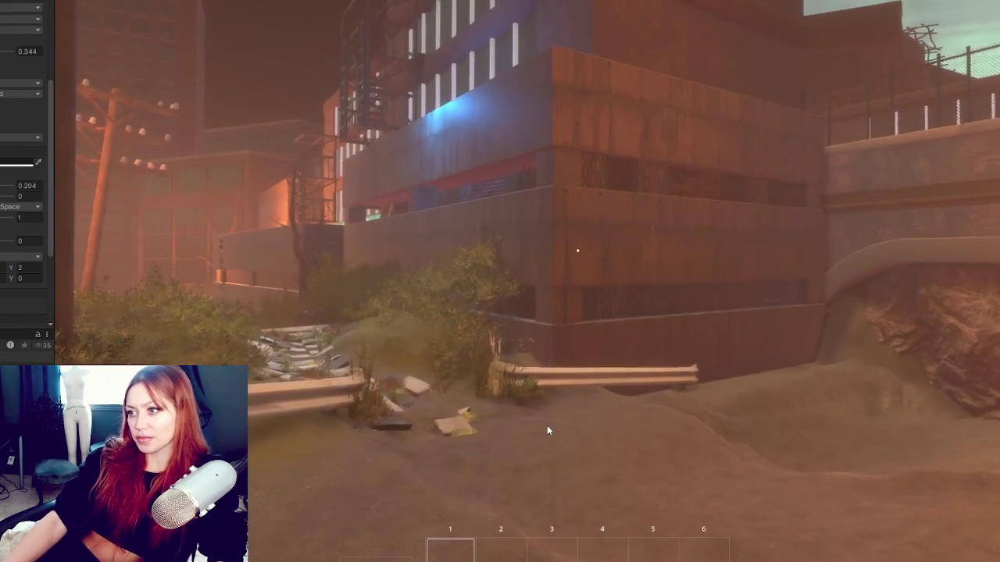
# - Walk up to the garage wall and inspect the chain-link mesh up close
pyautogui.press('w')
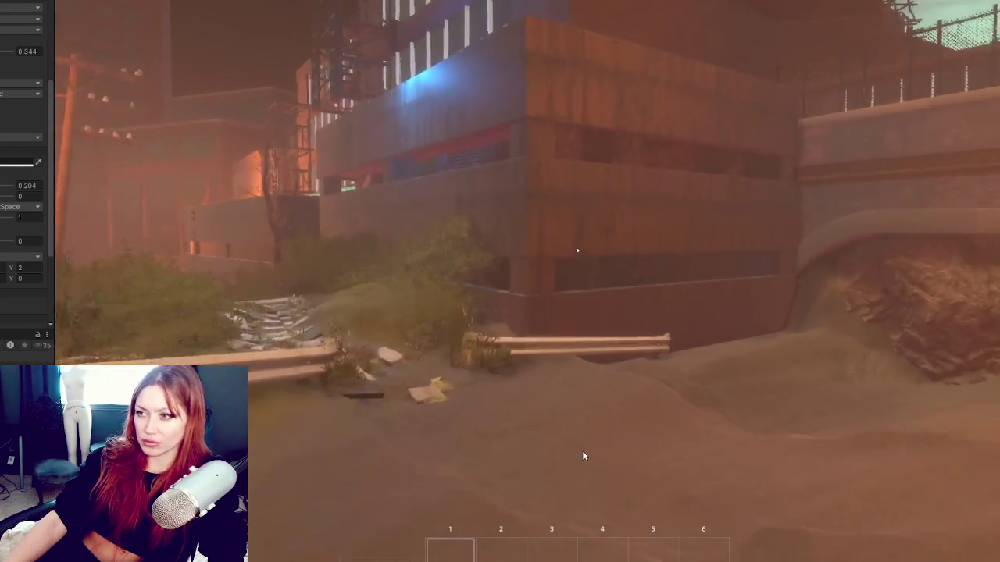
pyautogui.press('w')
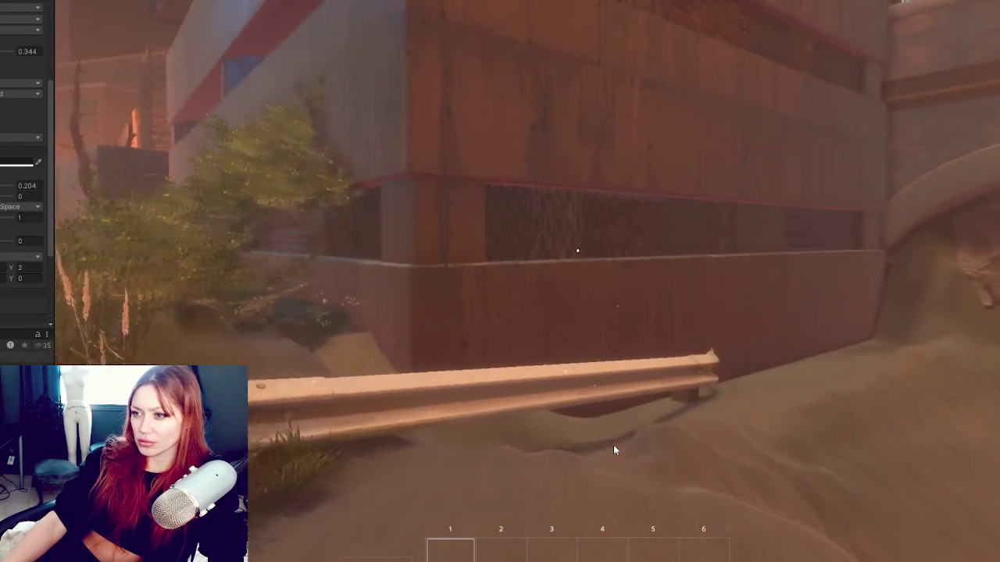
pyautogui.press('w')
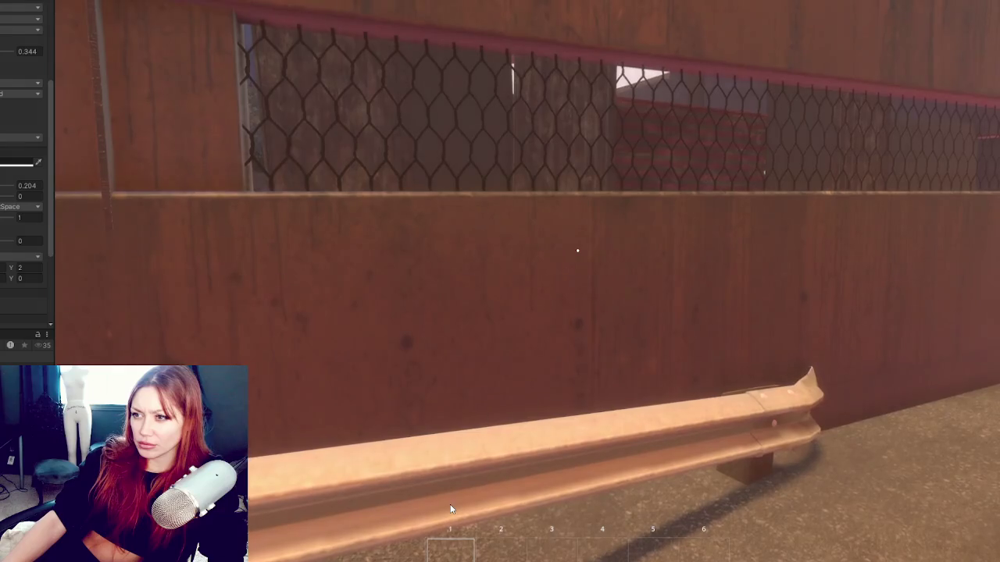
pyautogui.press('w')
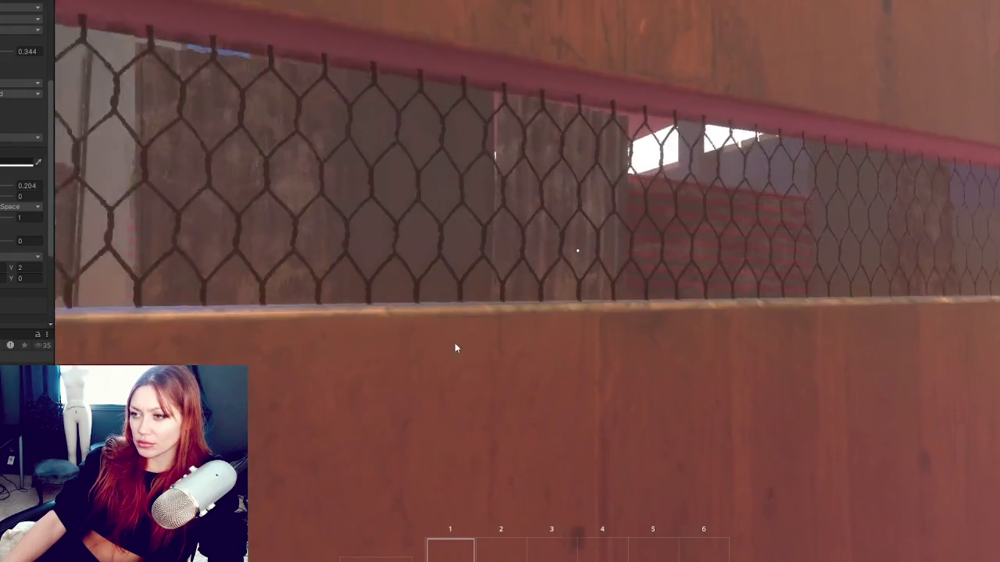
pyautogui.click(456, 349)
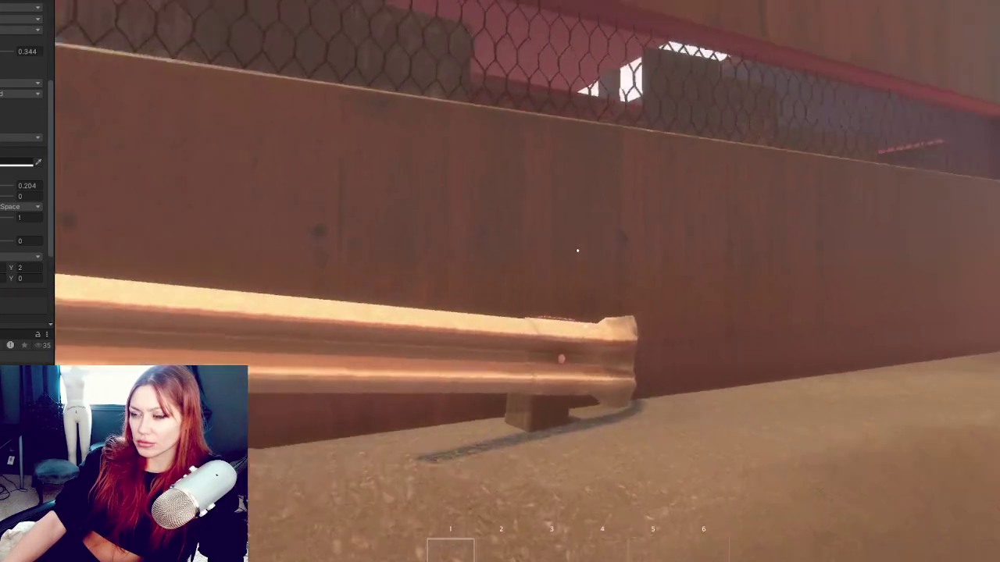
pyautogui.press('1')
pyautogui.press('w')
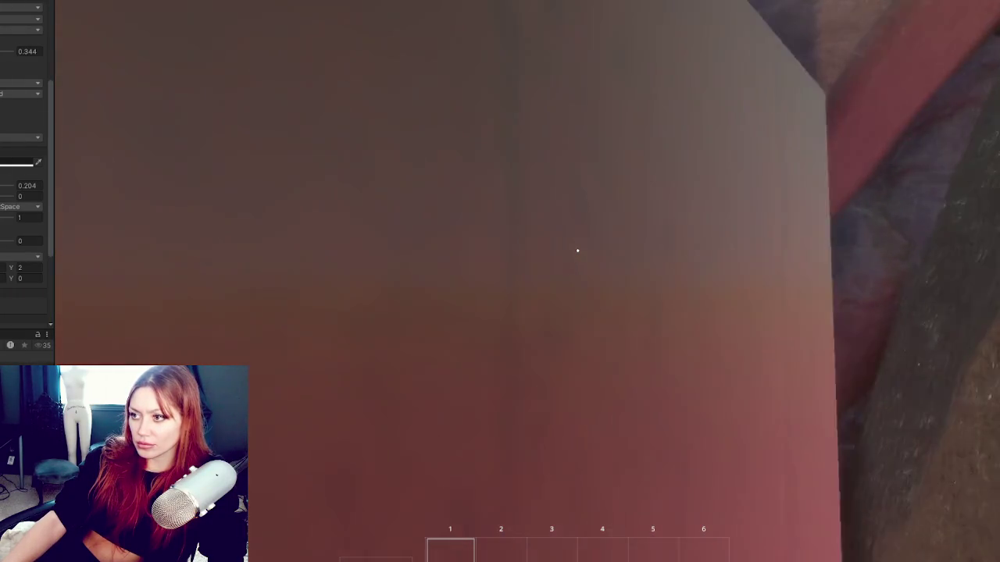
pyautogui.moveTo(578, 250)
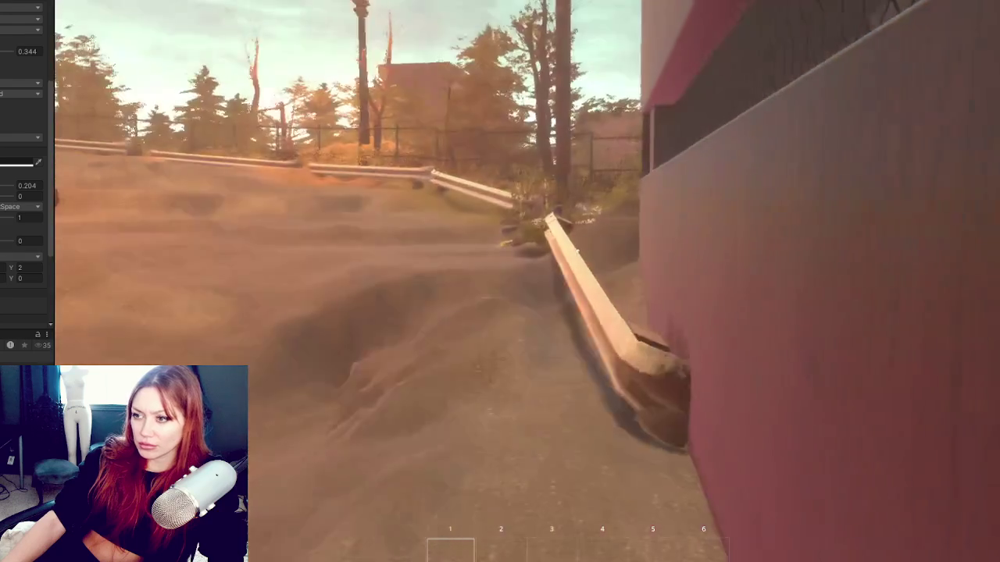
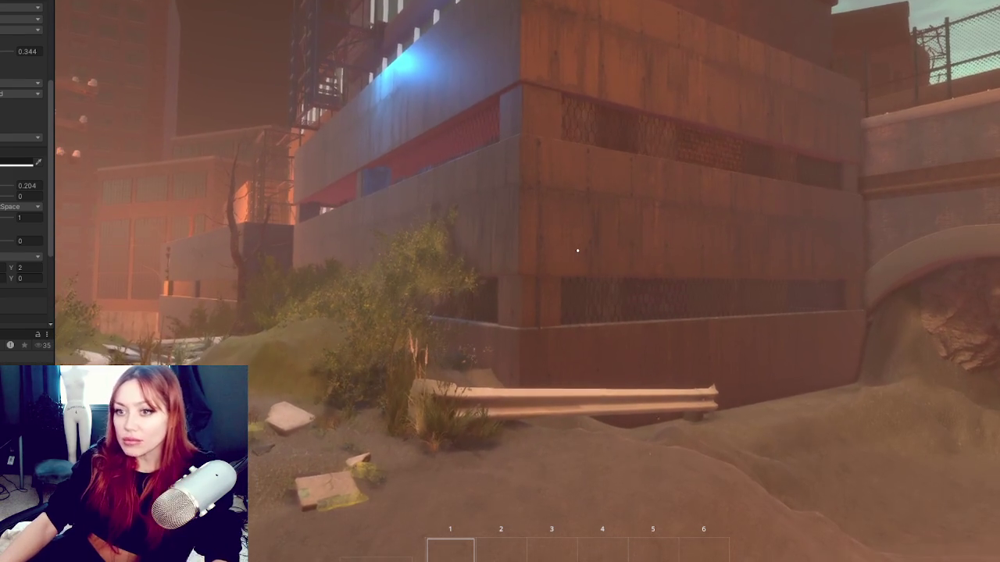
# - Set the garage concrete material's Tiling Y to 3 and return to the running game
pyautogui.scroll(-5, 23, 195)
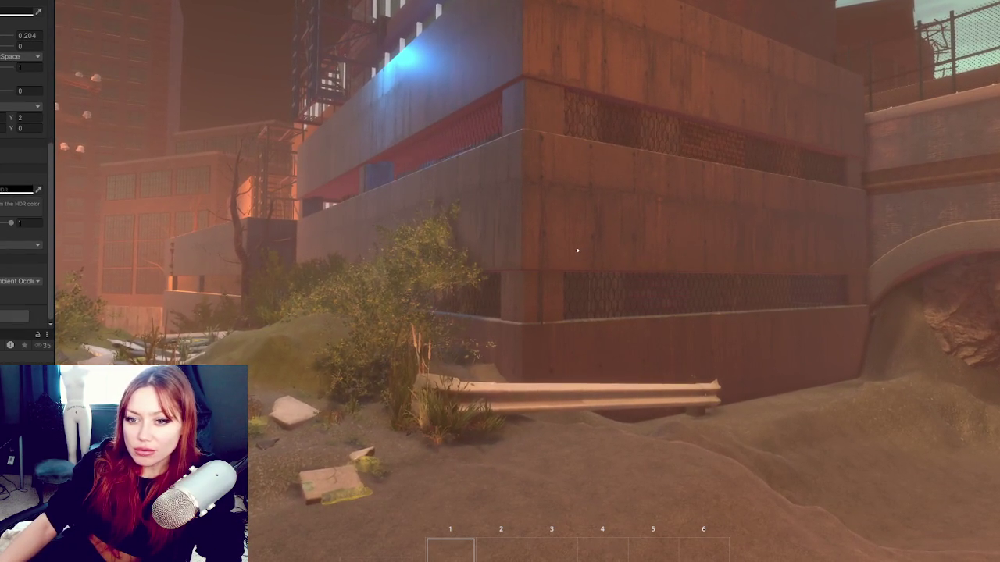
pyautogui.scroll(2, 2, 232)
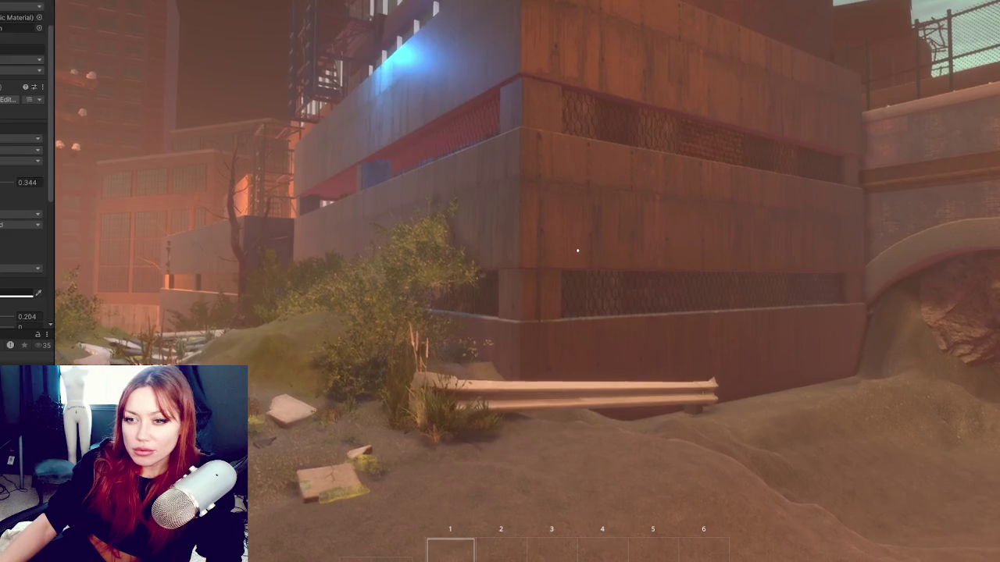
pyautogui.write('3')
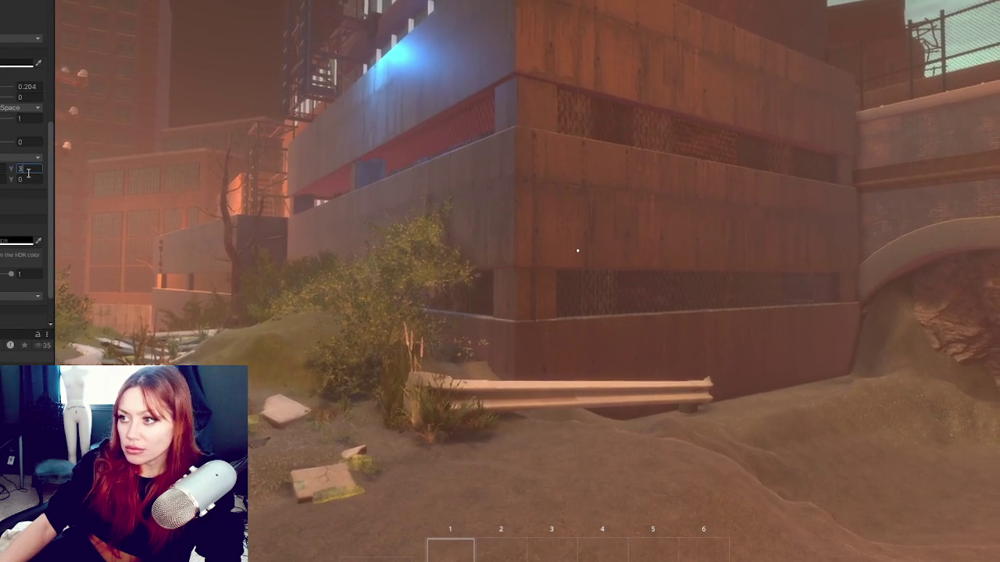
pyautogui.click(346, 249)
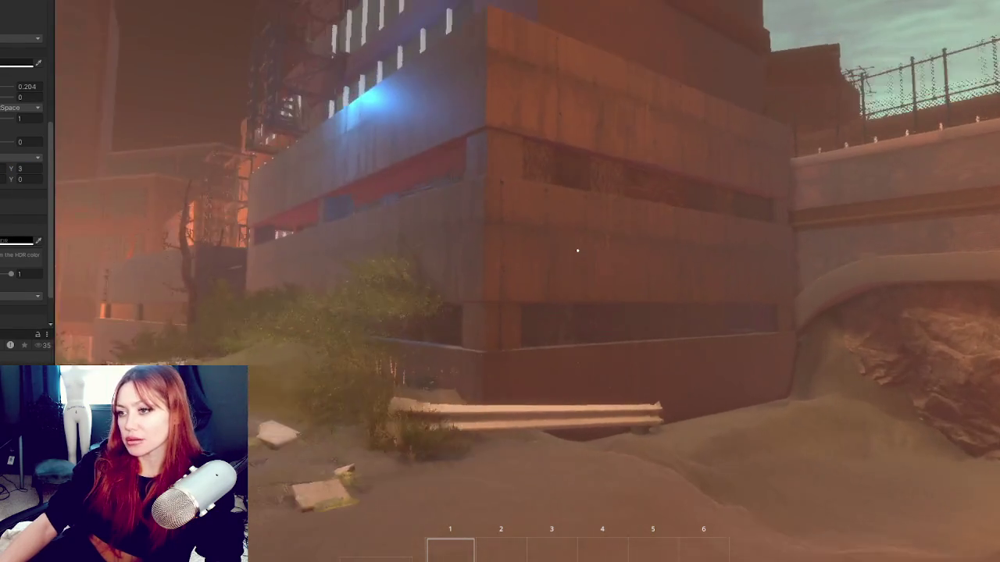
# - Walk around the street toward the guardrails and buildings to judge the new tiling
pyautogui.press('w')
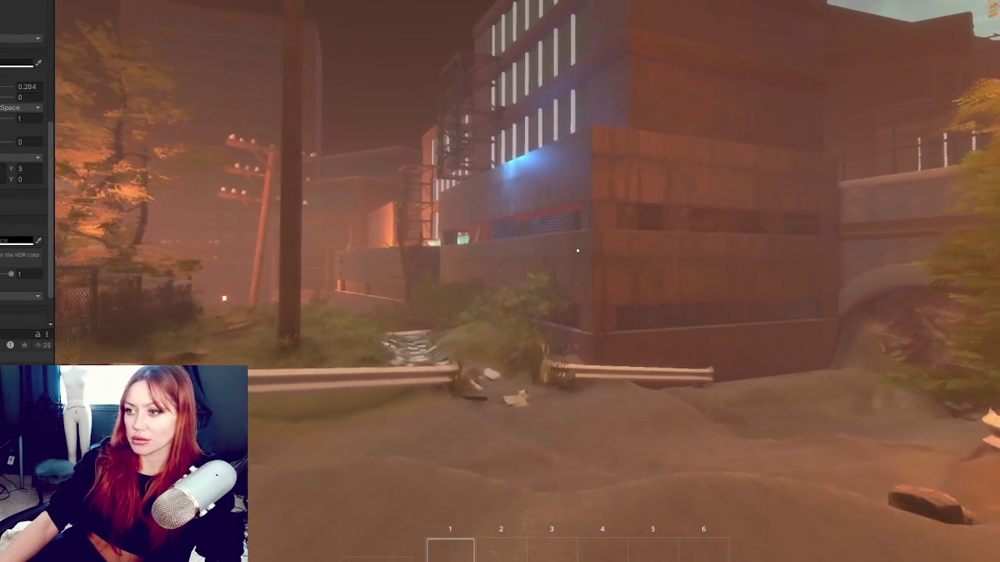
pyautogui.press('s')
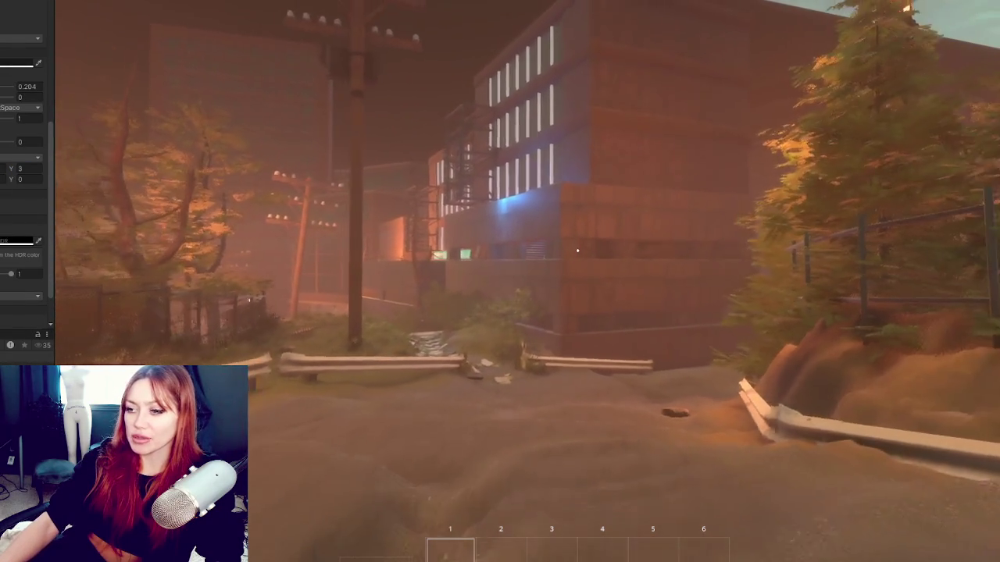
pyautogui.press('w')
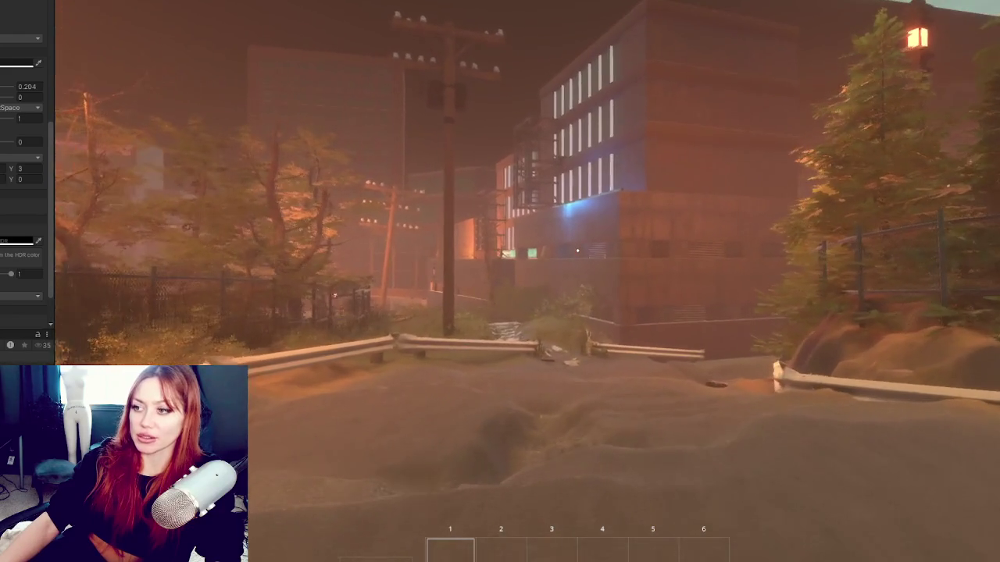
pyautogui.press('a')
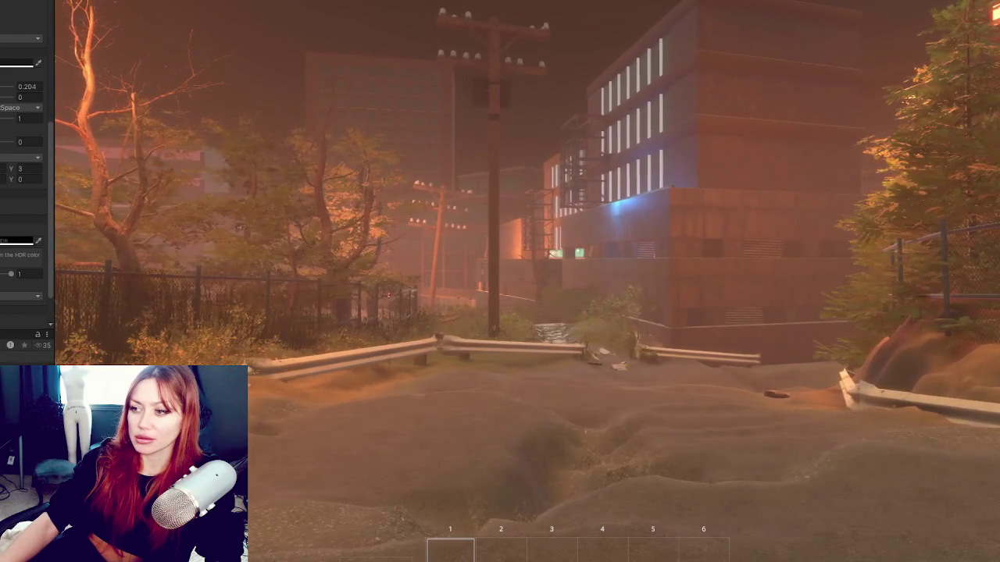
pyautogui.press('s')
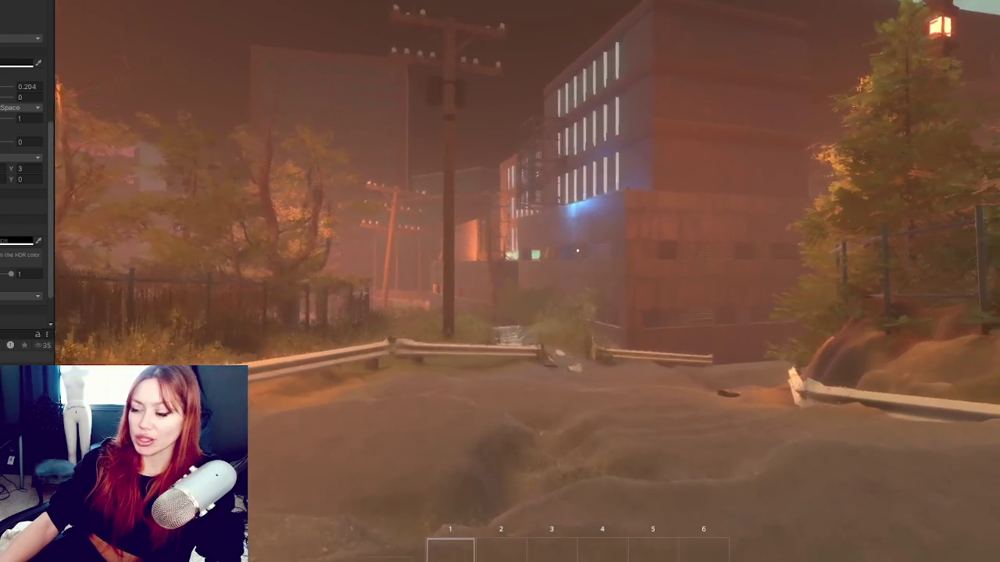
pyautogui.press('w')
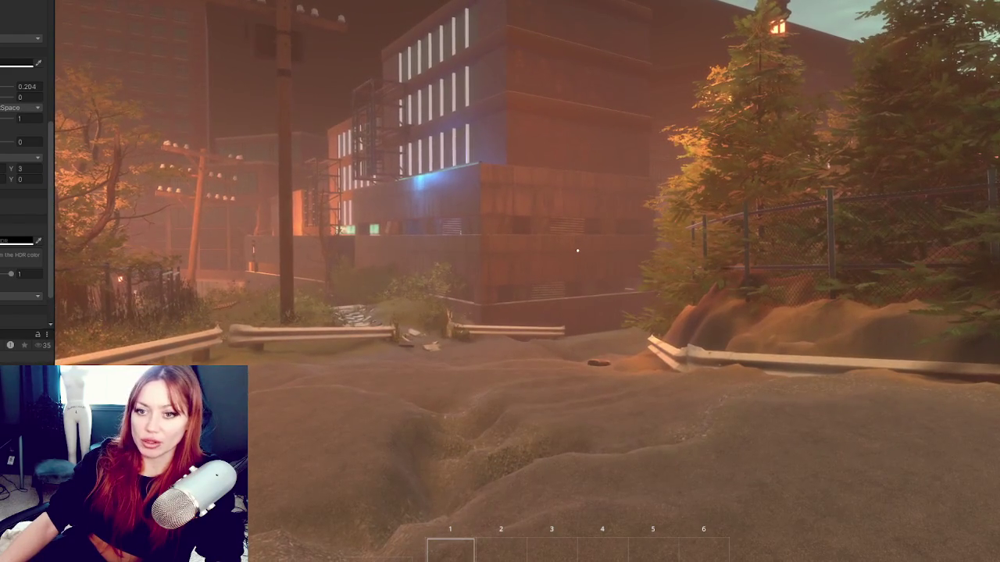
pyautogui.scroll(5, 24, 195)
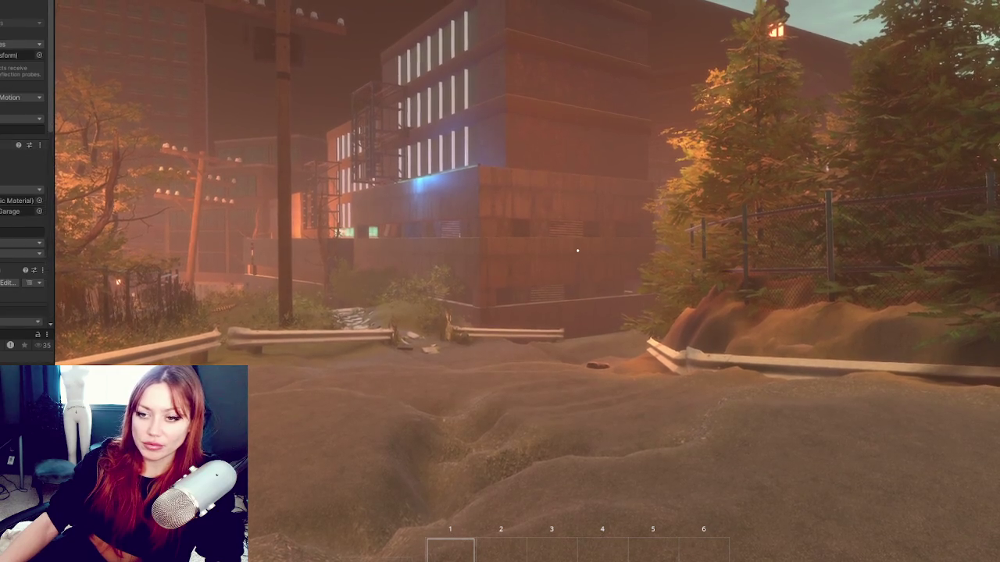
pyautogui.scroll(-5, 23, 195)
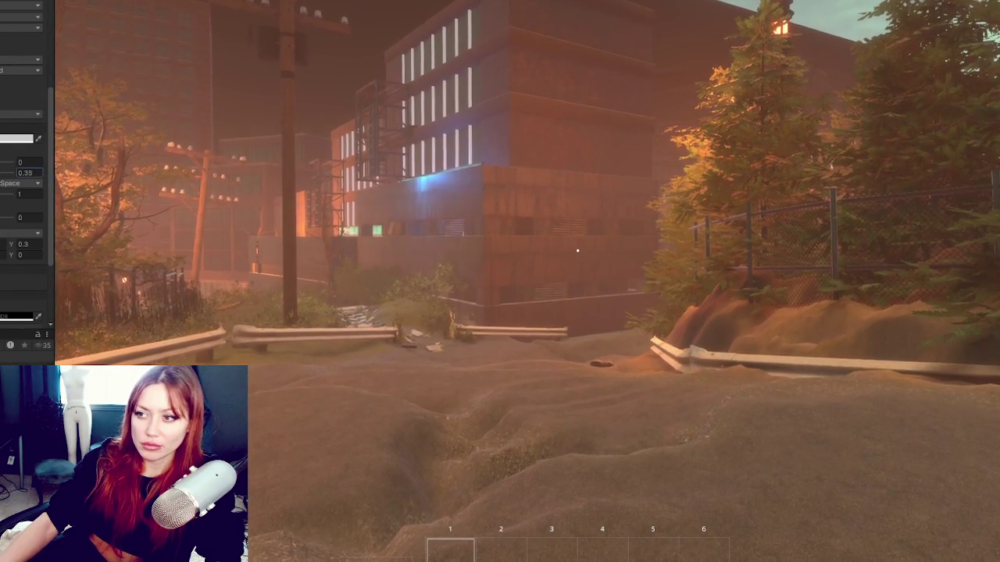
pyautogui.write('0w')
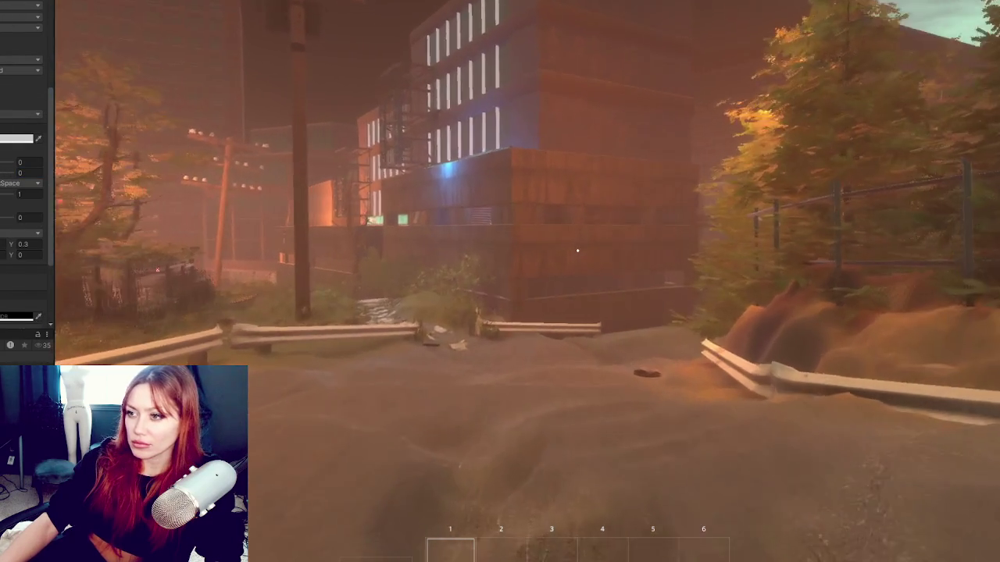
pyautogui.write('w')
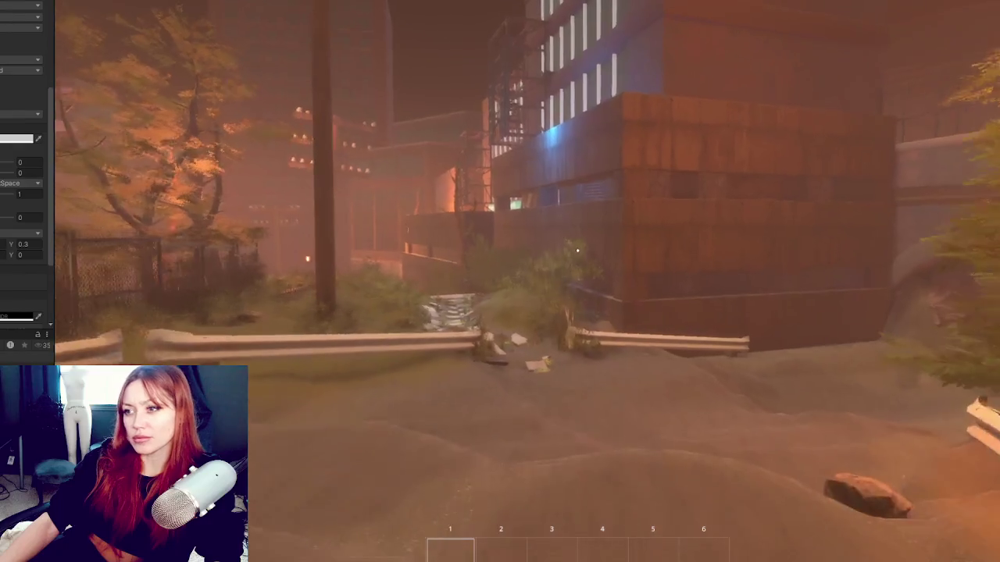
pyautogui.write('s')
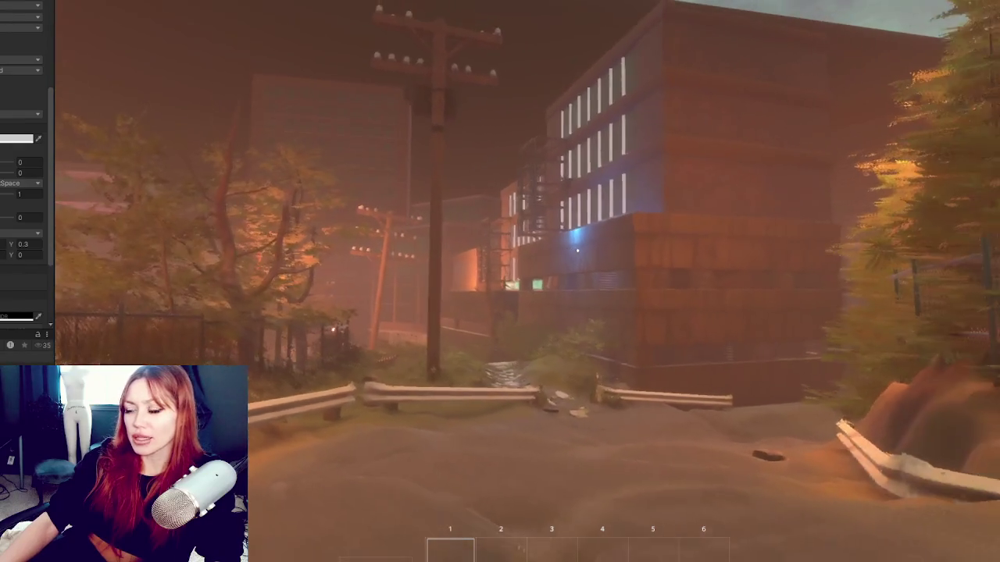
pyautogui.write('w')
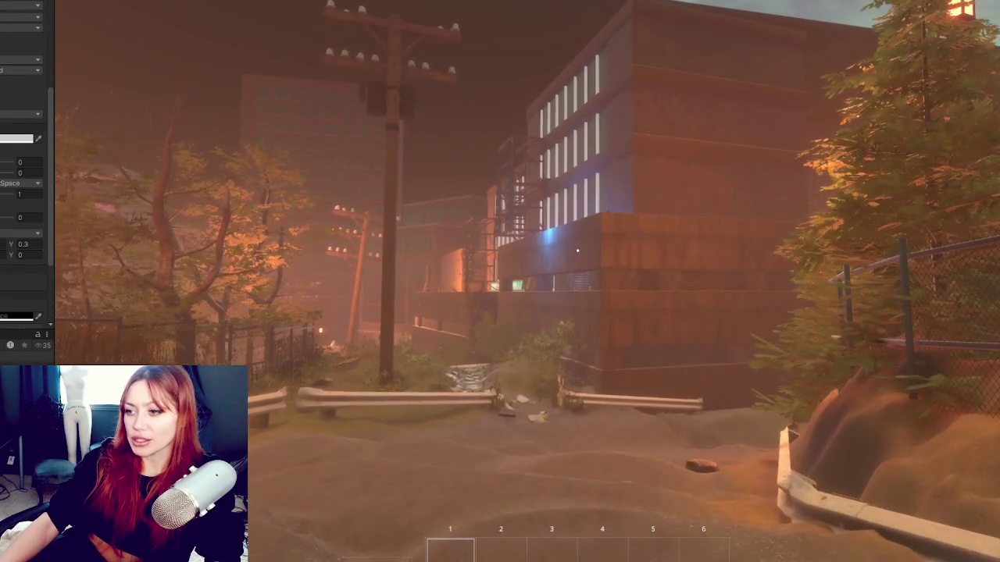
pyautogui.write('w')
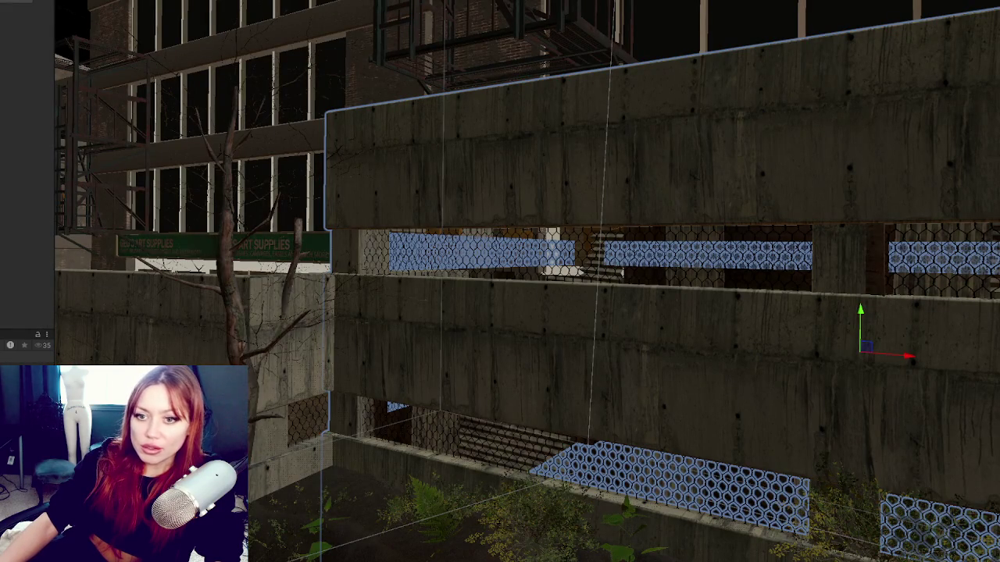
pyautogui.click(541, 457)
pyautogui.keyDown('ctrl'); pyautogui.click(703, 313); pyautogui.keyUp('ctrl')
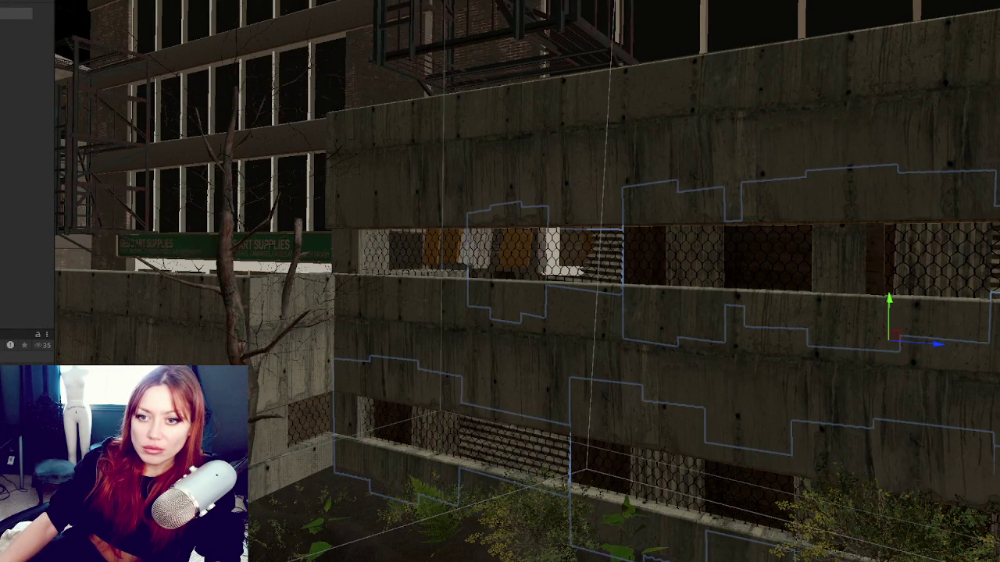
pyautogui.moveTo(502, 210)
pyautogui.mouseDown()
pyautogui.moveTo(822, 362)
pyautogui.moveTo(806, 335)
pyautogui.moveTo(817, 333)
pyautogui.moveTo(725, 278)
pyautogui.mouseUp()
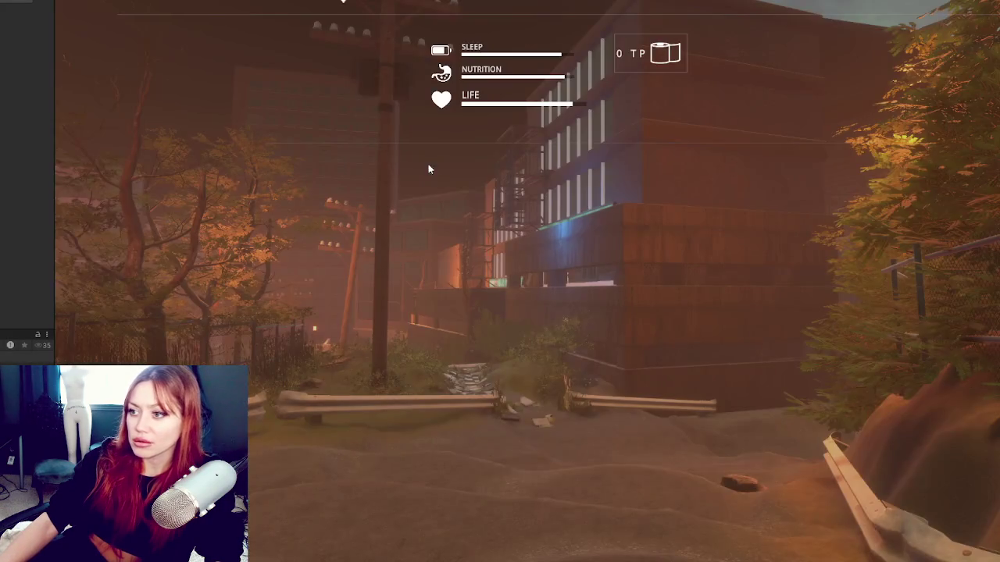
pyautogui.press('w')
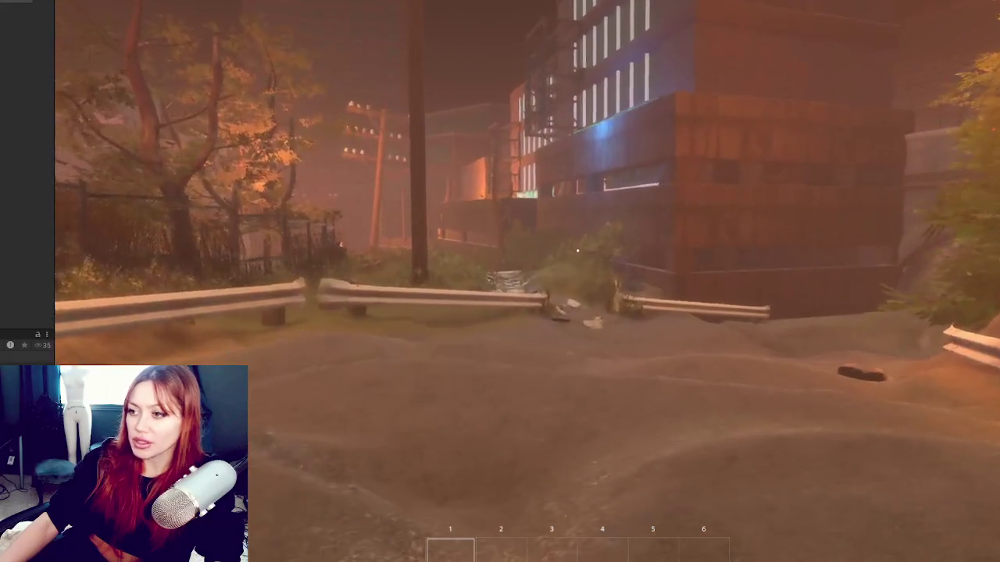
# - Walk forward through the guardrail gap onto the stone path toward the concrete walls
pyautogui.press('w')
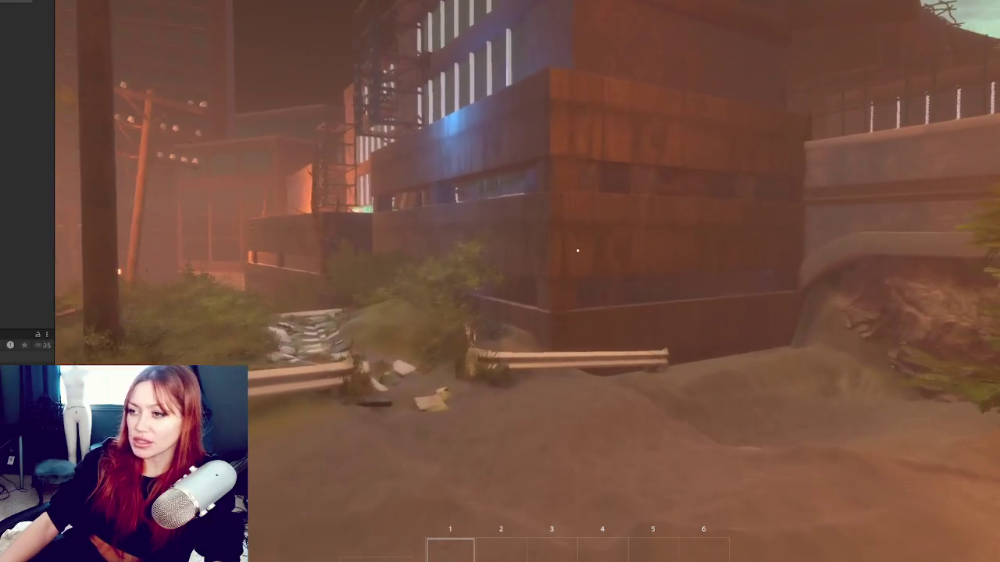
pyautogui.press('w')
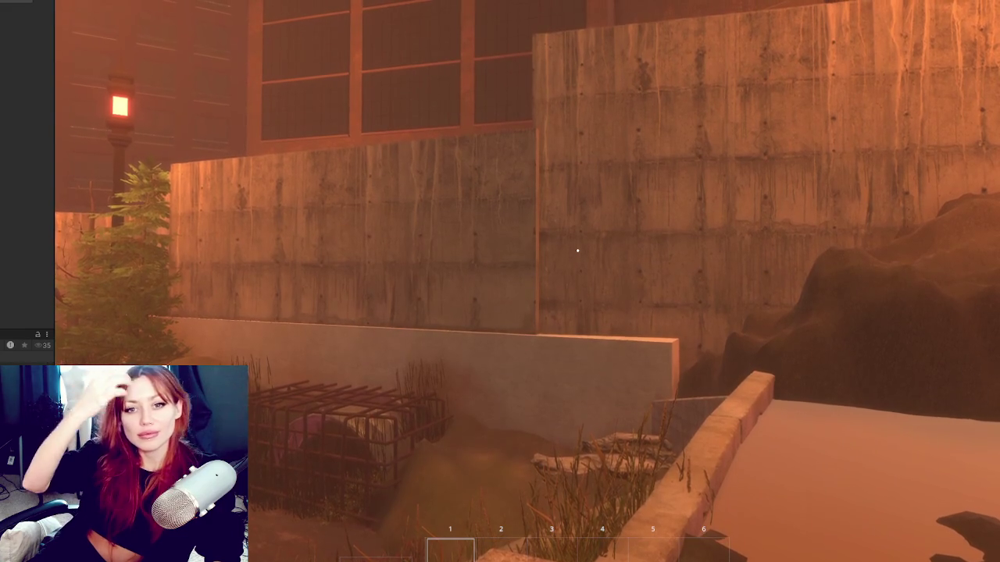
# - Toggle the status HUD, walk onto the checkered garden path, and bring the status display back
pyautogui.press('Tab')
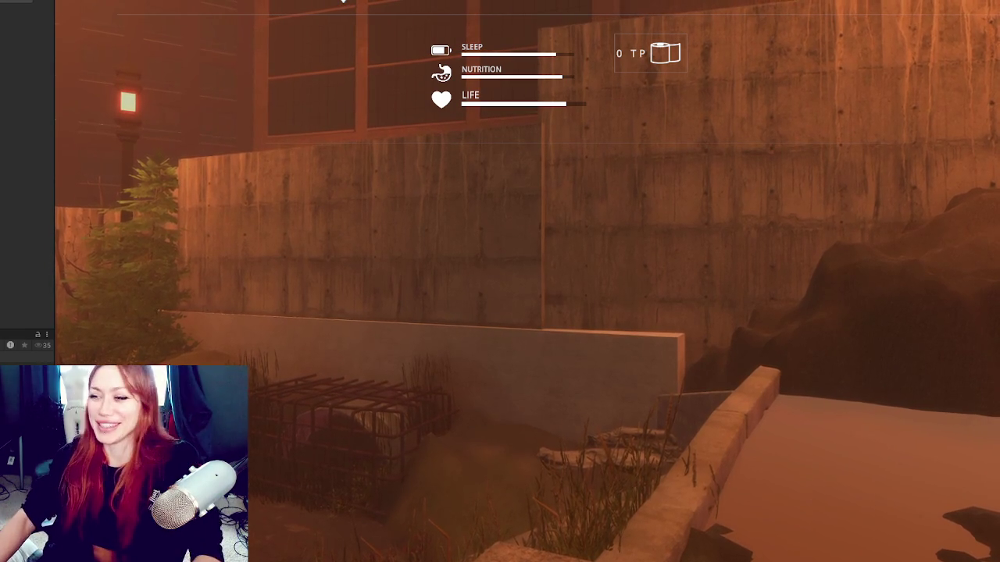
pyautogui.press('Tab')
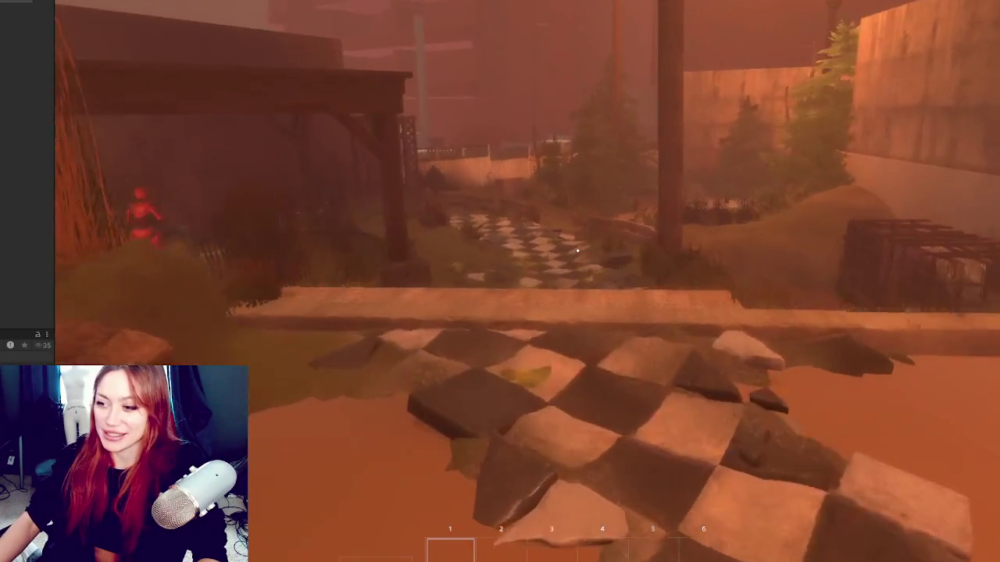
pyautogui.press('w')
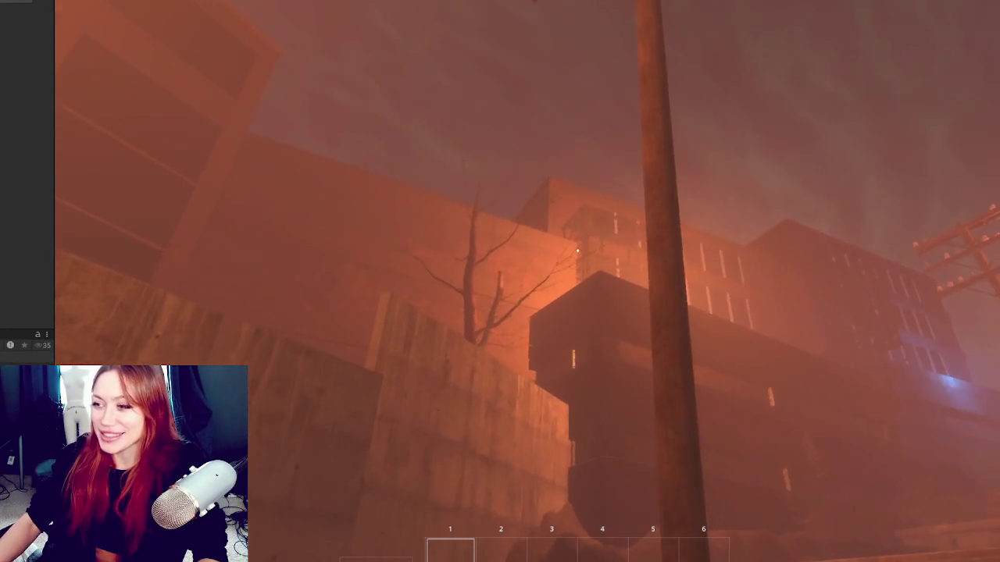
pyautogui.press('Tab')
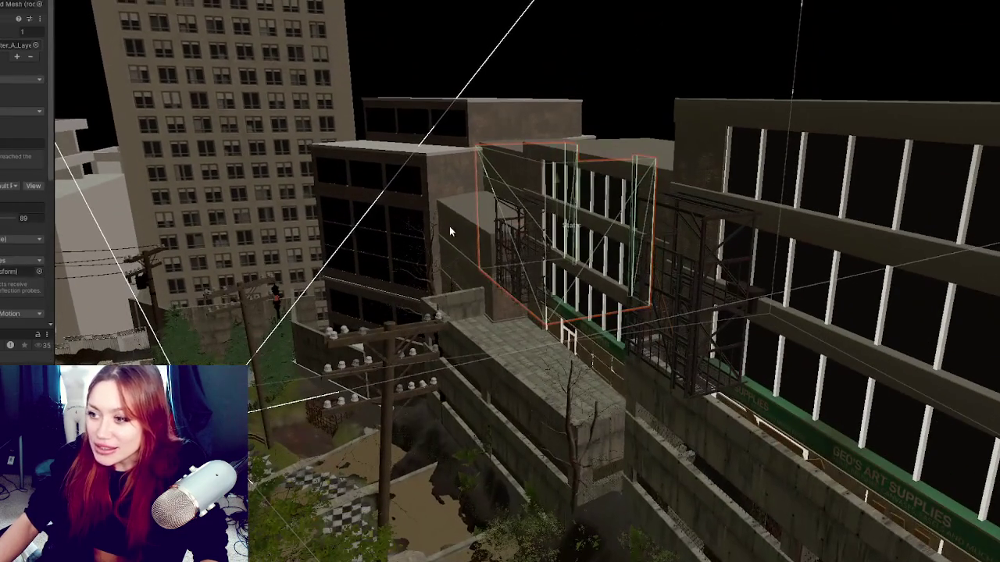
# - Select and frame the lower parking garage section, then bring up a property's copy/paste menu
pyautogui.click(449, 226)
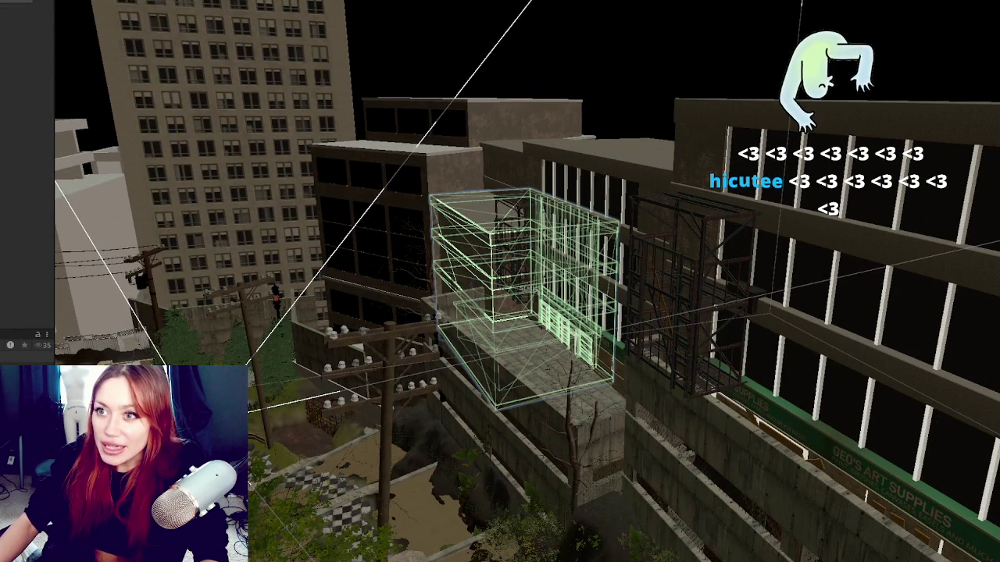
pyautogui.click(739, 340)
pyautogui.press('f')
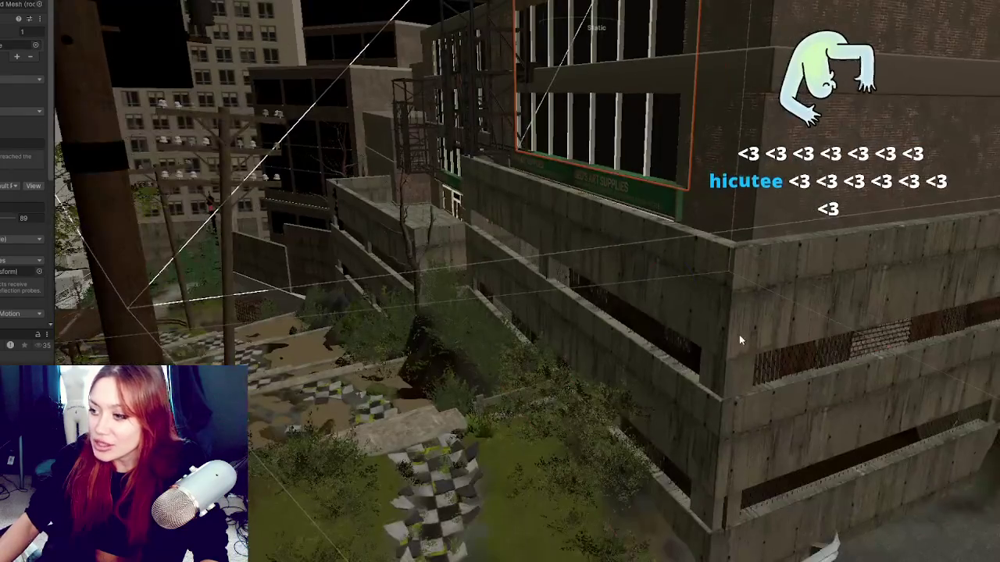
pyautogui.click(739, 340)
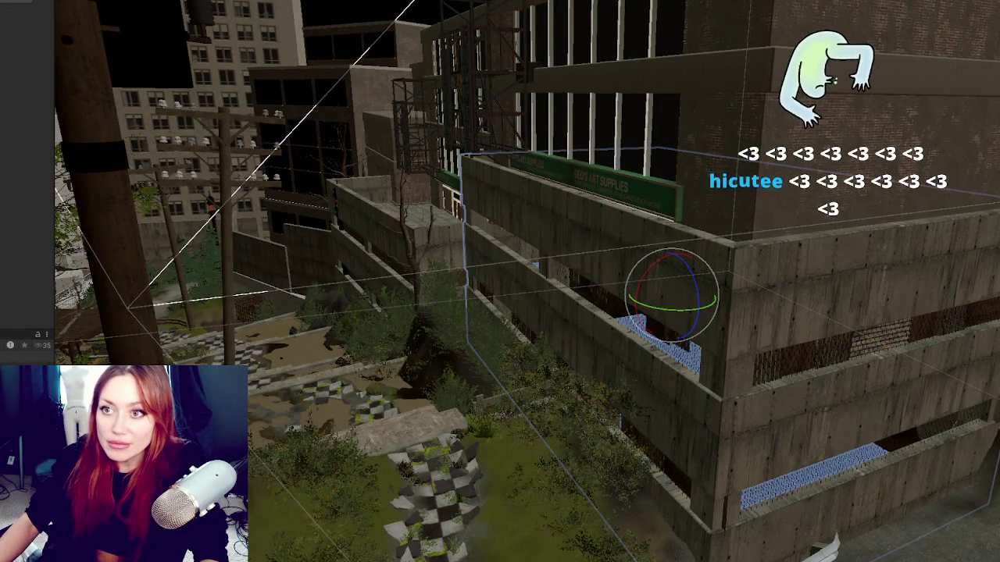
pyautogui.rightClick(46, 3)
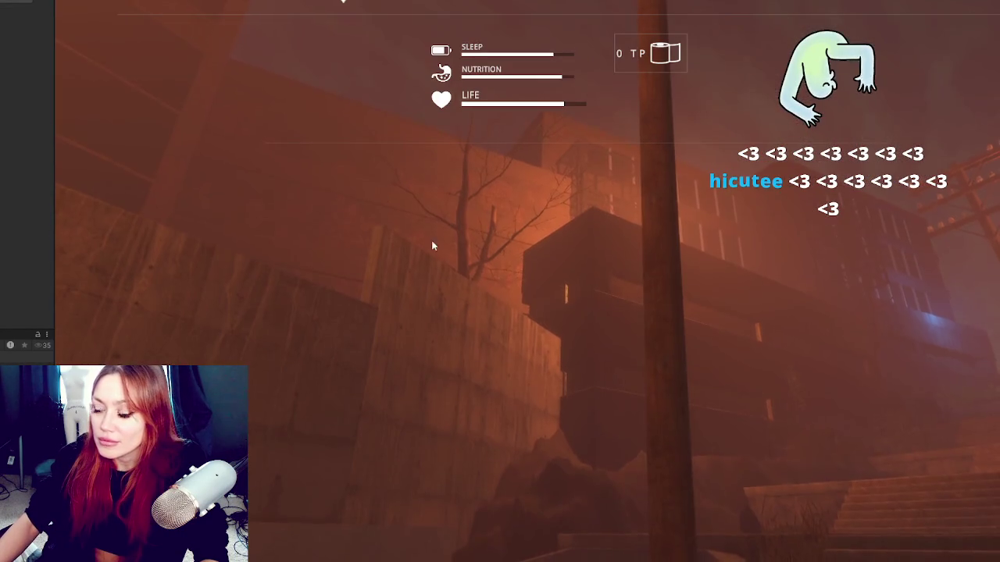
# - Dismiss the stats overlay and resume walking toward the concrete stairs
pyautogui.press('Escape')
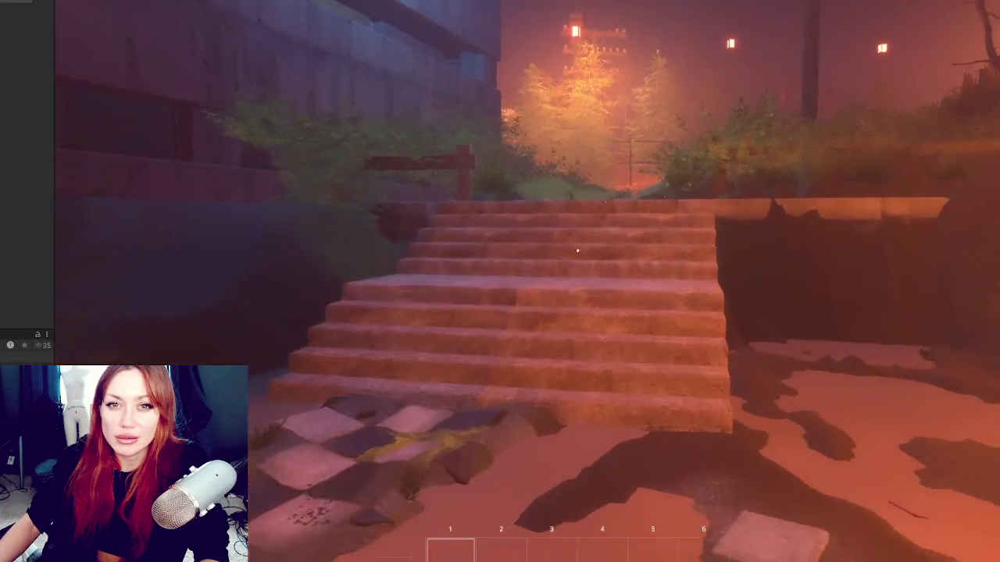
# - Climb the stairs, walk through the garden and ditch past the bridge, and show the survival stats
pyautogui.press('w')
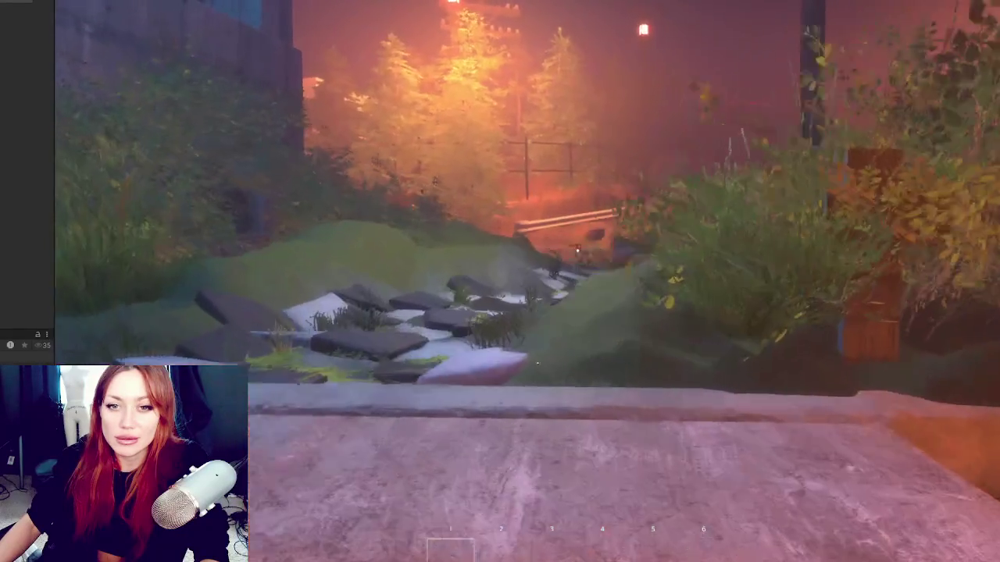
pyautogui.press('w')
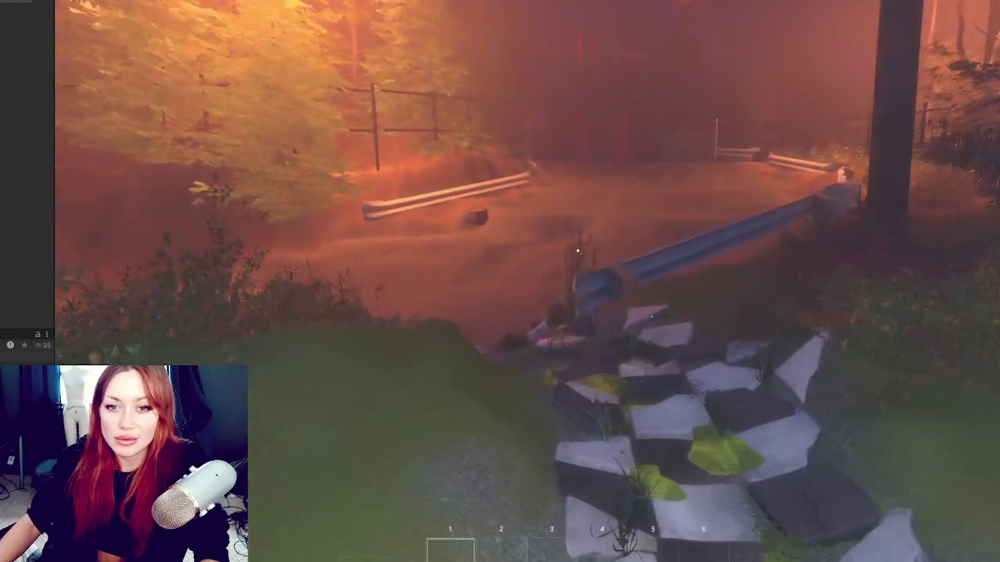
pyautogui.press('w')
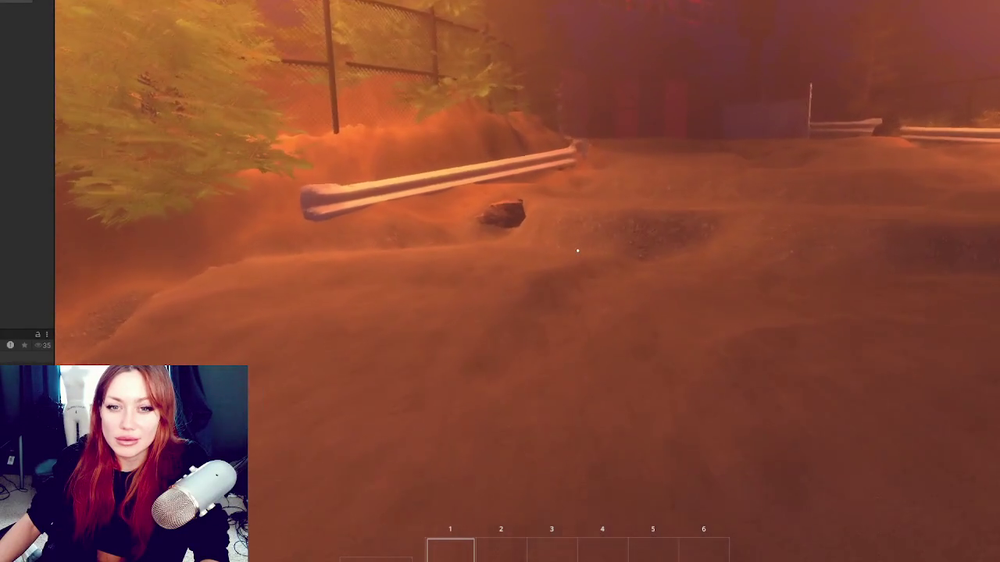
pyautogui.press('w')
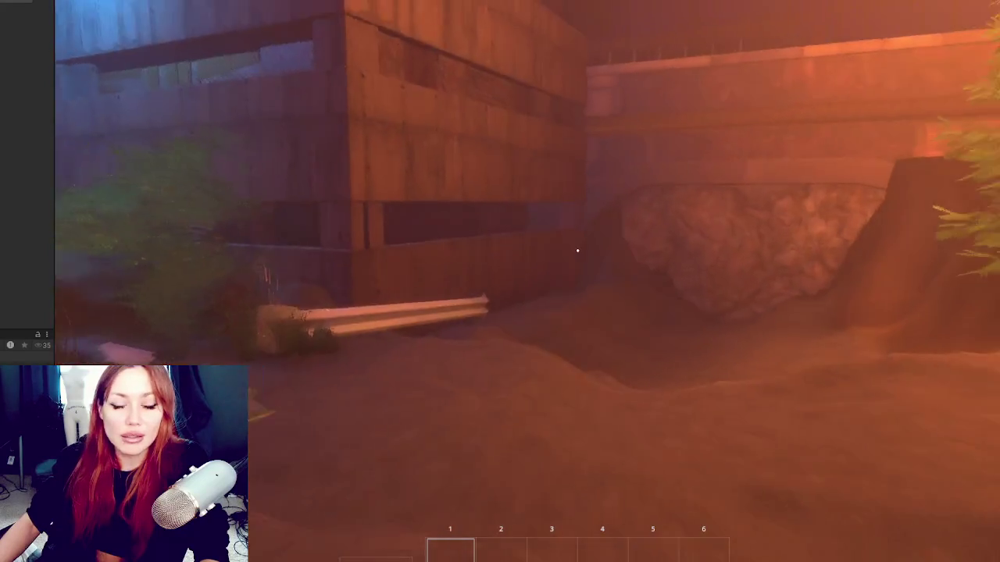
pyautogui.press('w')
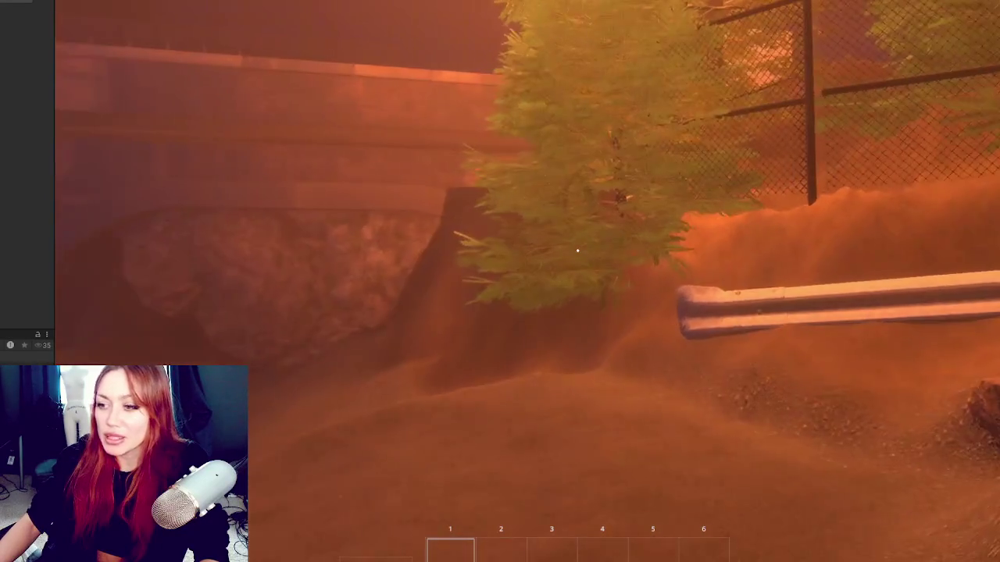
pyautogui.press('w')
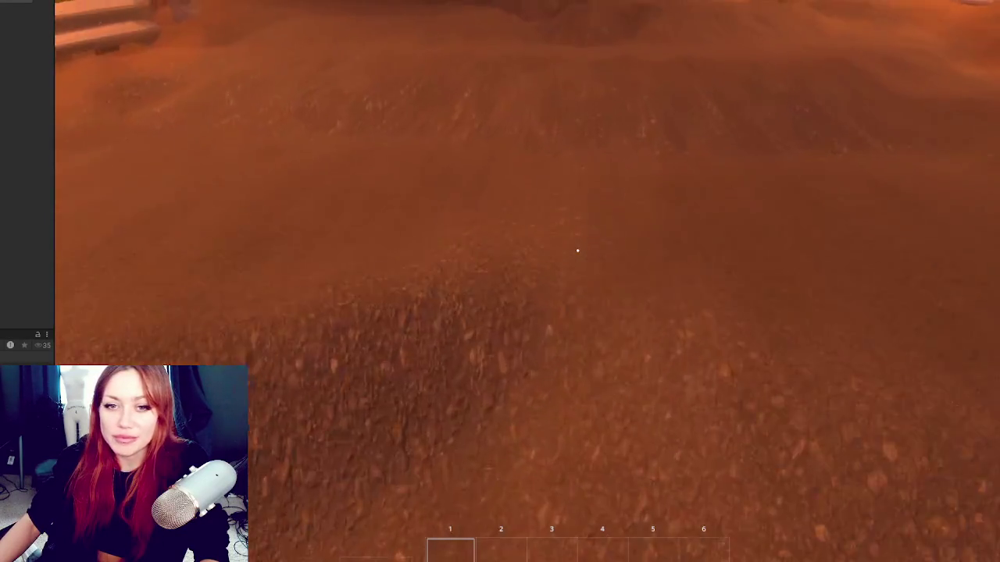
pyautogui.press('w')
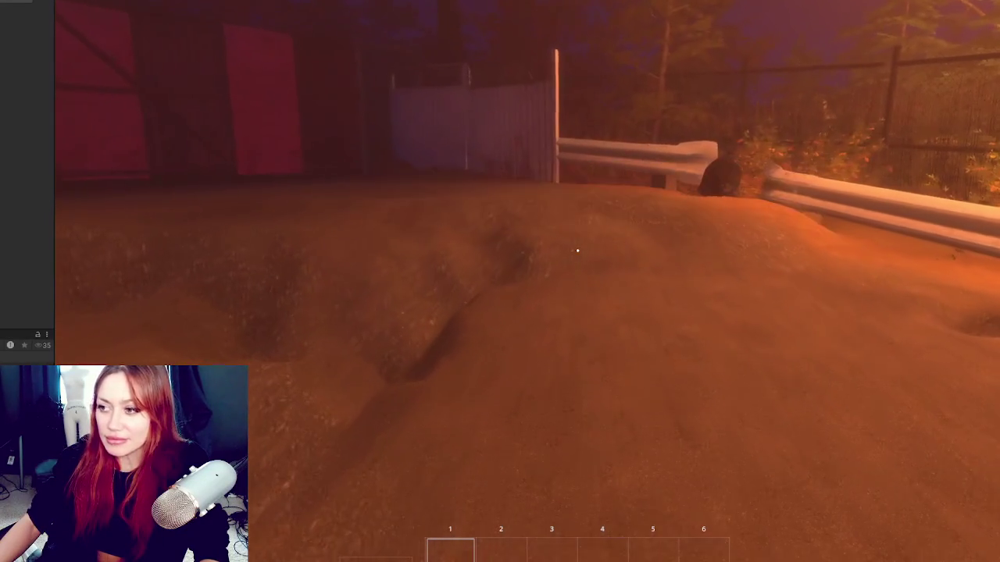
pyautogui.press('Tab')
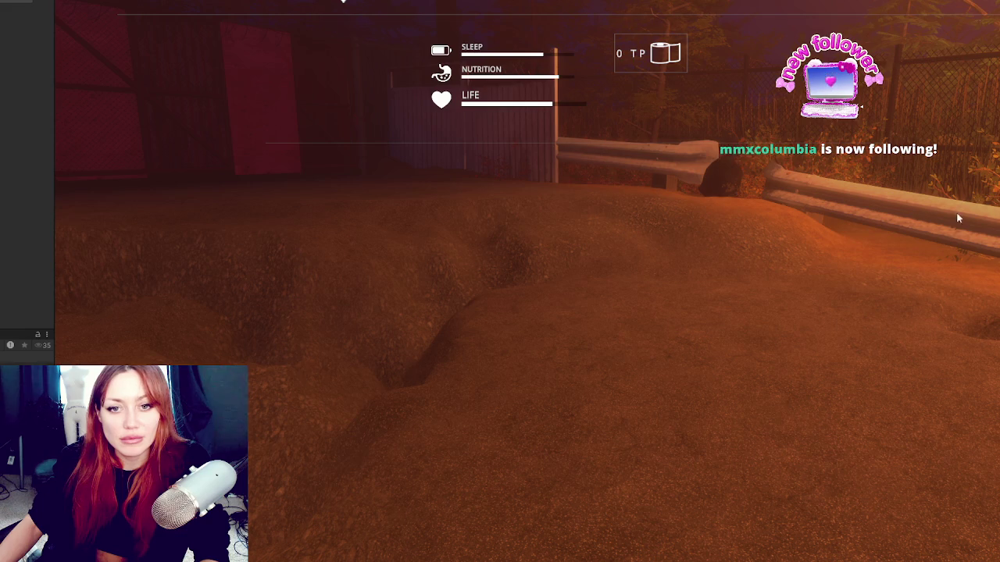
# - Walk past the fence across the flooded street, show the stats, then select the guardrail near the garage
pyautogui.press('Tab')
pyautogui.press('w')
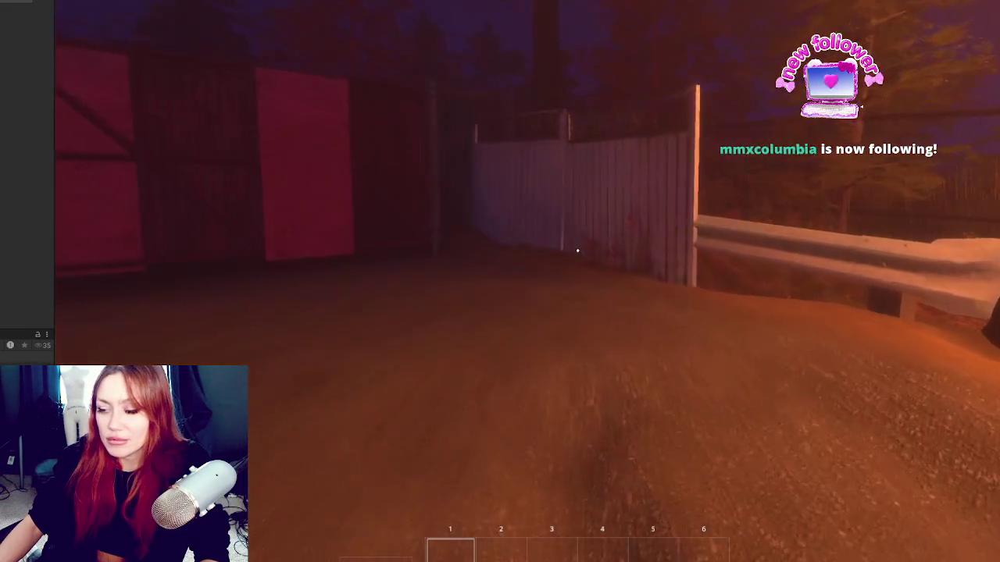
pyautogui.press('w')
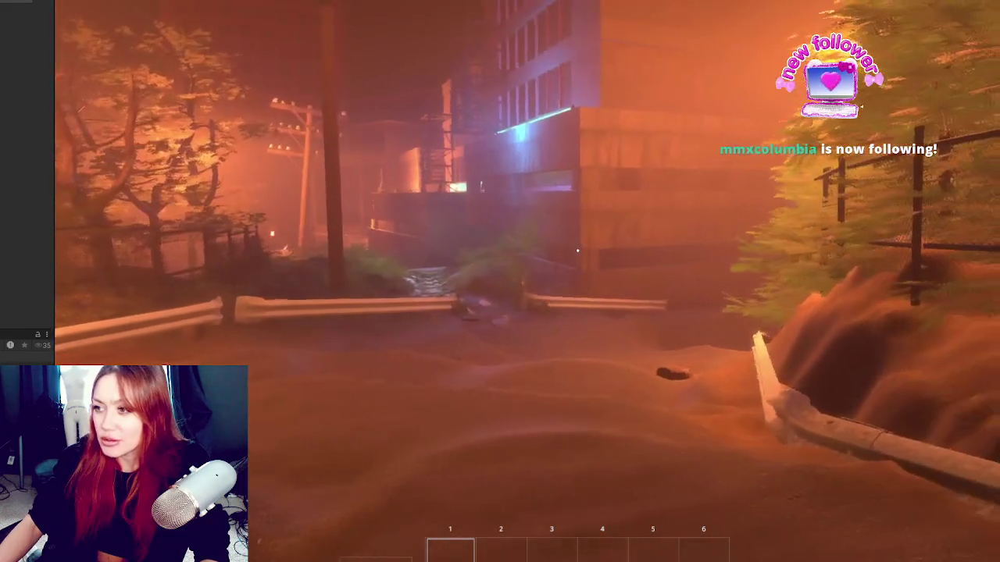
pyautogui.press('w')
pyautogui.press('w')
pyautogui.press('w')
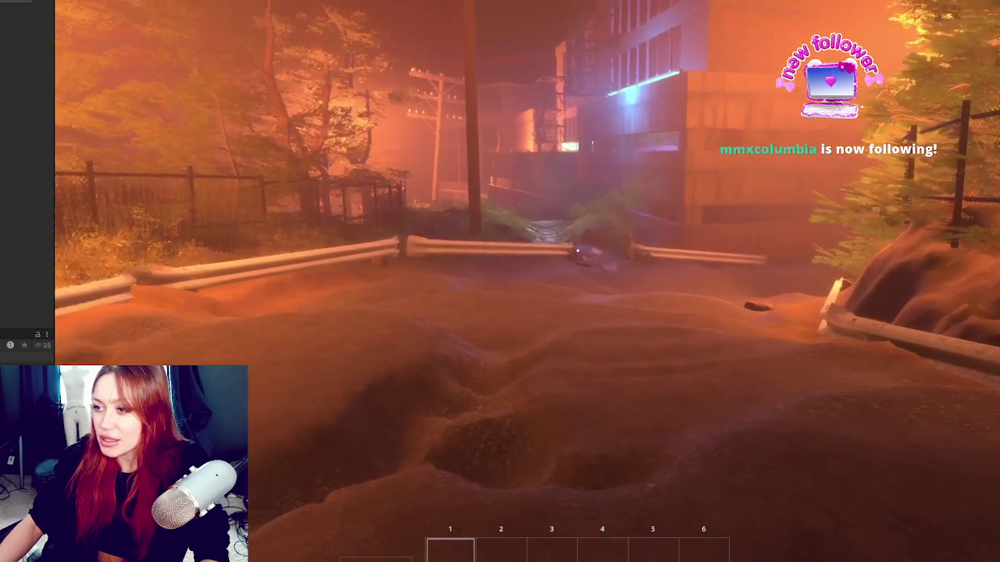
pyautogui.press('Tab')
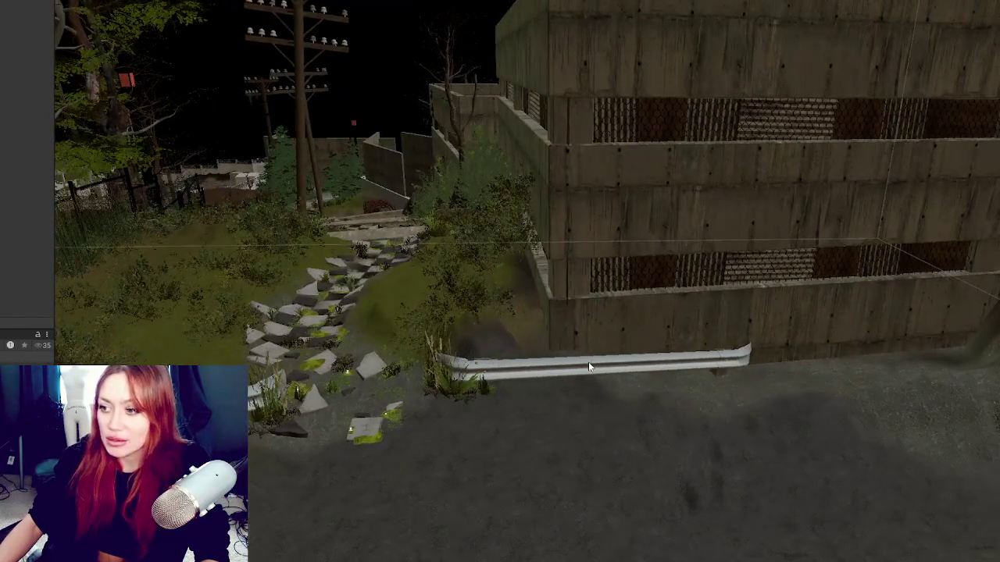
pyautogui.click(588, 361)
# - Slide the guardrail near the garage aside, then delete it
pyautogui.press('w')
pyautogui.moveTo(617, 374); pyautogui.dragTo(764, 365)
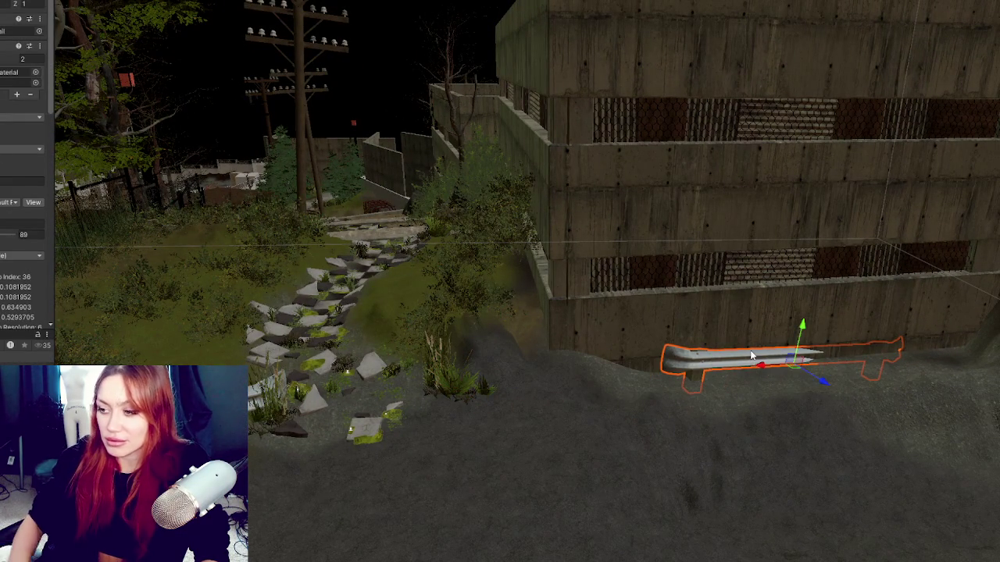
pyautogui.press('Delete')
pyautogui.moveTo(571, 162)
pyautogui.mouseDown()
pyautogui.moveTo(690, 109)
pyautogui.moveTo(535, 204)
pyautogui.moveTo(567, 91)
pyautogui.moveTo(353, 101)
pyautogui.moveTo(380, 107)
pyautogui.moveTo(200, 238)
pyautogui.mouseUp()
# - Slide the middle guardrail by the fence left and lift it up off the ground
pyautogui.click(200, 238)
pyautogui.moveTo(665, 214)
pyautogui.mouseDown()
pyautogui.moveTo(797, 223)
pyautogui.moveTo(787, 286)
pyautogui.moveTo(848, 229)
pyautogui.moveTo(726, 149)
pyautogui.moveTo(368, 326)
pyautogui.moveTo(374, 287)
pyautogui.moveTo(402, 259)
pyautogui.mouseUp()
pyautogui.click(438, 301)
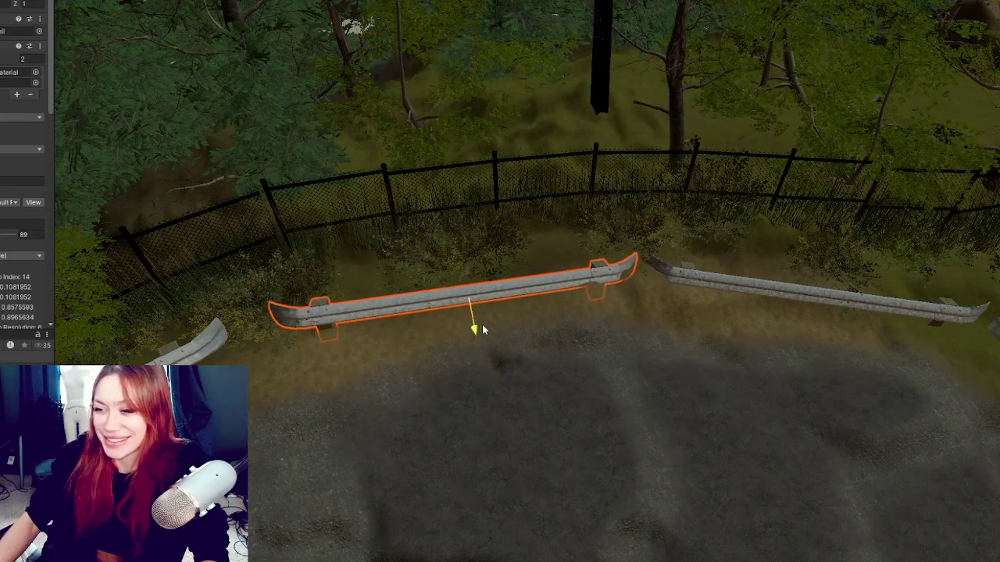
pyautogui.moveTo(430, 311); pyautogui.dragTo(401, 308)
pyautogui.moveTo(511, 244)
pyautogui.mouseDown()
pyautogui.moveTo(488, 236)
pyautogui.moveTo(490, 219)
pyautogui.moveTo(510, 225)
pyautogui.moveTo(495, 224)
pyautogui.mouseUp()
pyautogui.click(499, 224)
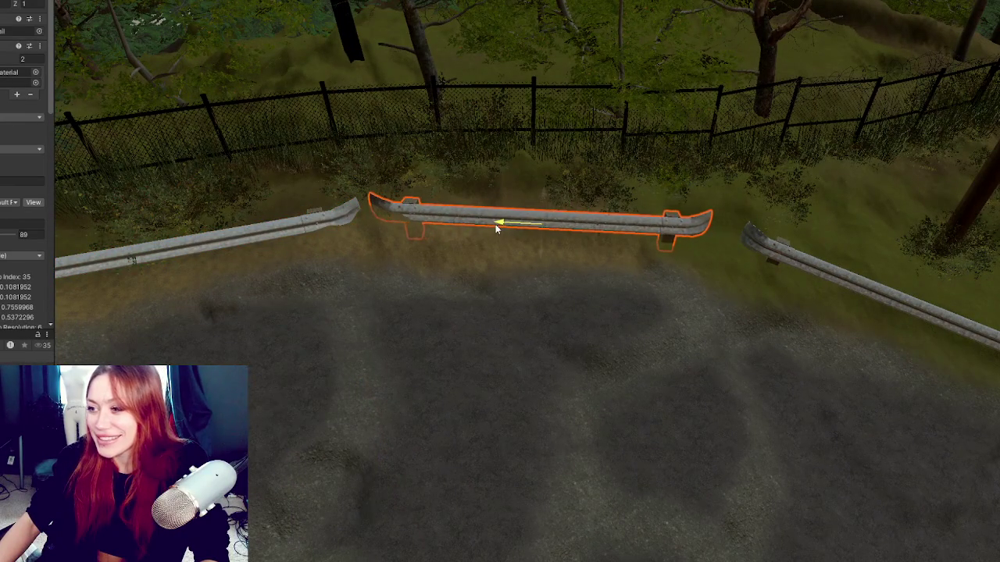
pyautogui.scroll(-5, 546, 192)
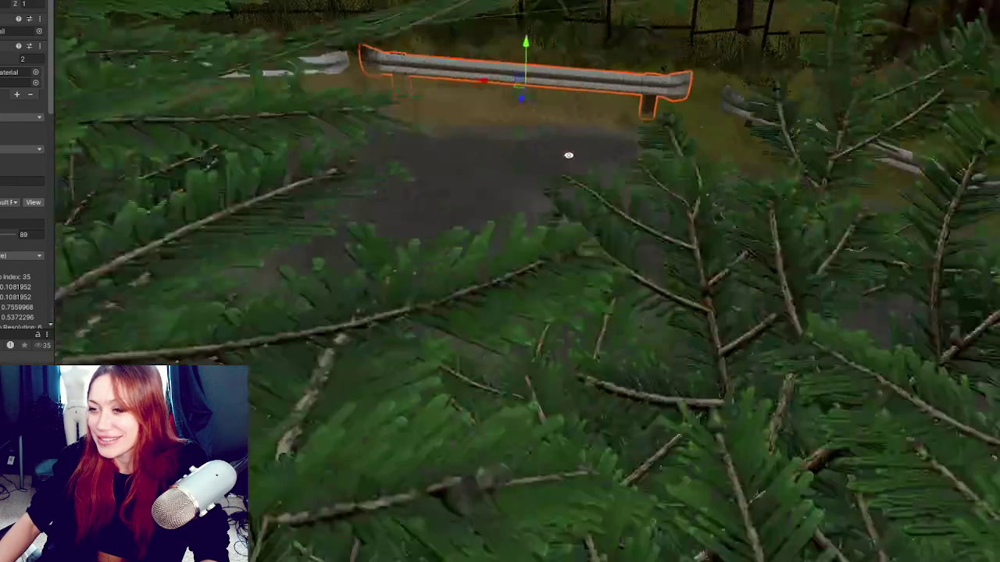
pyautogui.press('f')
pyautogui.moveTo(629, 222); pyautogui.dragTo(632, 161)
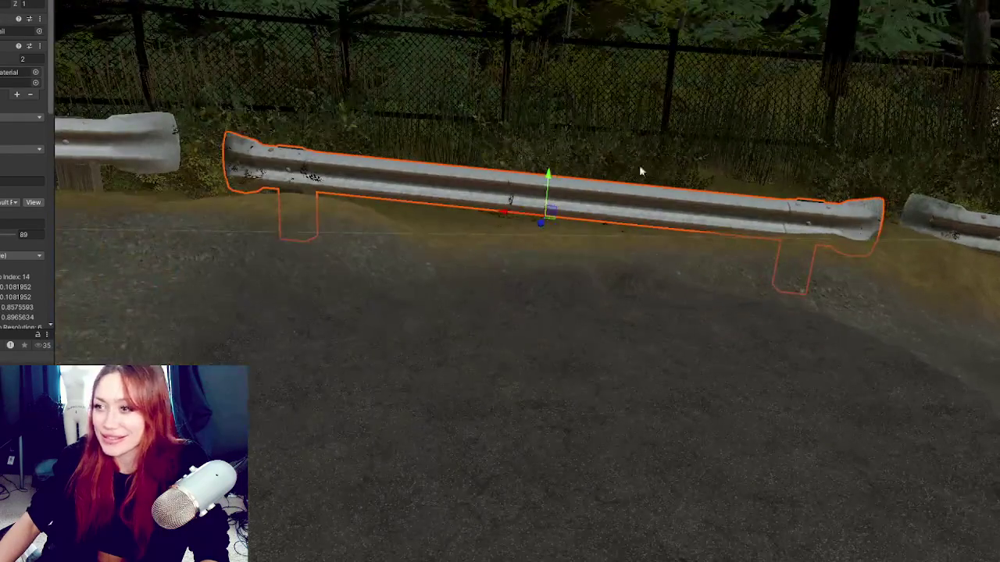
pyautogui.moveTo(545, 186)
pyautogui.mouseDown()
pyautogui.moveTo(558, 156)
pyautogui.moveTo(569, 158)
pyautogui.mouseUp()
pyautogui.click(513, 189)
pyautogui.click(476, 190)
# - Shift and tilt the next roadside guardrail to follow the ground, then select the nearby plants
pyautogui.moveTo(493, 191); pyautogui.dragTo(677, 172)
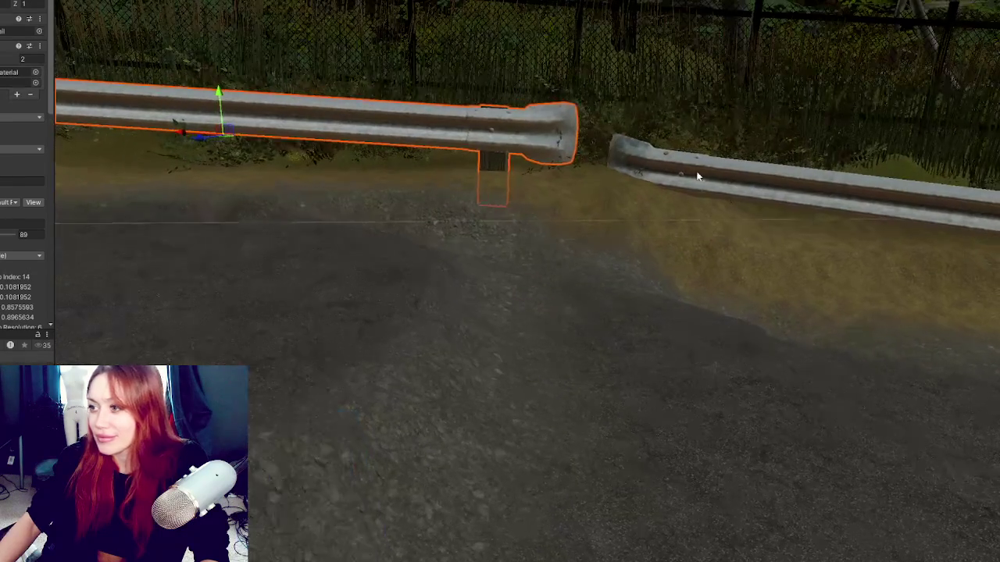
pyautogui.click(664, 172)
pyautogui.moveTo(676, 176)
pyautogui.mouseDown()
pyautogui.moveTo(708, 148)
pyautogui.moveTo(682, 134)
pyautogui.moveTo(685, 117)
pyautogui.mouseUp()
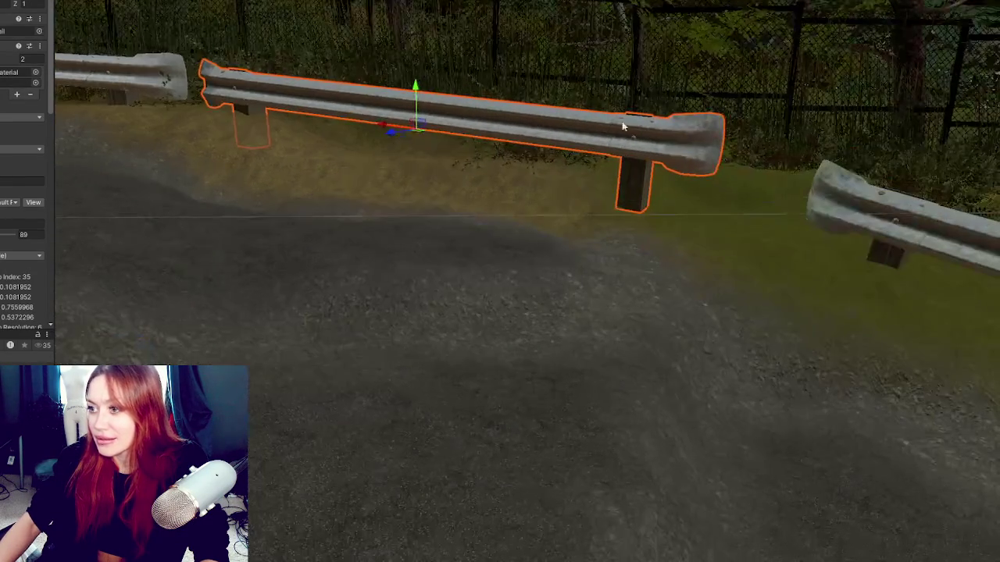
pyautogui.press('e')
pyautogui.moveTo(453, 121); pyautogui.dragTo(418, 123)
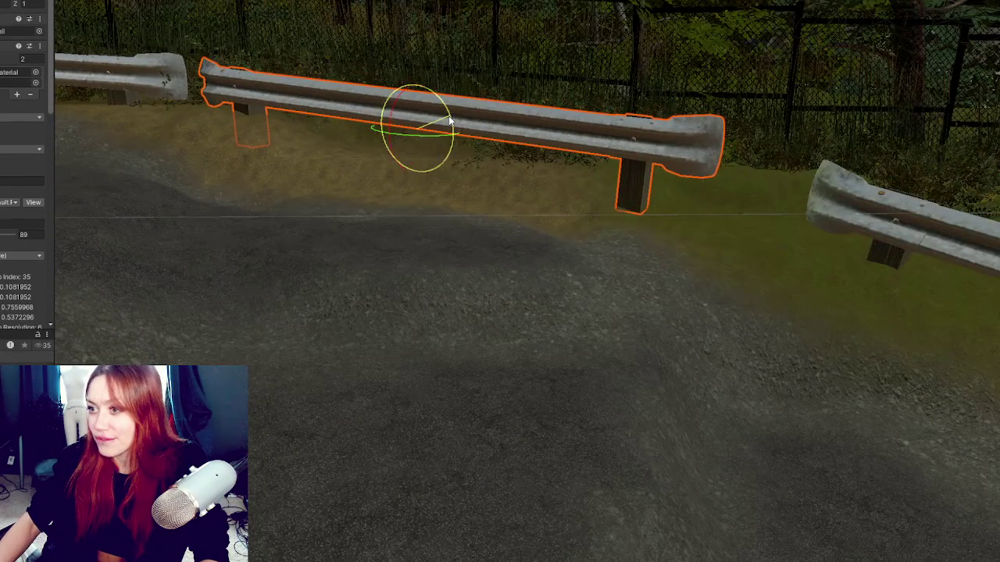
pyautogui.press('w')
pyautogui.moveTo(391, 130)
pyautogui.mouseDown()
pyautogui.moveTo(521, 180)
pyautogui.moveTo(505, 182)
pyautogui.mouseUp()
pyautogui.moveTo(554, 143)
pyautogui.mouseDown()
pyautogui.moveTo(556, 131)
pyautogui.moveTo(521, 146)
pyautogui.moveTo(495, 178)
pyautogui.moveTo(561, 194)
pyautogui.moveTo(550, 197)
pyautogui.moveTo(535, 142)
pyautogui.moveTo(461, 130)
pyautogui.moveTo(469, 147)
pyautogui.moveTo(446, 134)
pyautogui.moveTo(409, 145)
pyautogui.moveTo(400, 159)
pyautogui.moveTo(422, 121)
pyautogui.moveTo(450, 111)
pyautogui.mouseUp()
pyautogui.press('e')
pyautogui.press('w')
pyautogui.click(560, 199)
pyautogui.click(564, 181)
# - Move the small plant and a grass clump toward the guardrail end beside the rocks
pyautogui.moveTo(612, 197)
pyautogui.mouseDown()
pyautogui.moveTo(564, 186)
pyautogui.moveTo(567, 140)
pyautogui.moveTo(500, 174)
pyautogui.moveTo(486, 169)
pyautogui.mouseUp()
pyautogui.click(511, 173)
pyautogui.click(499, 174)
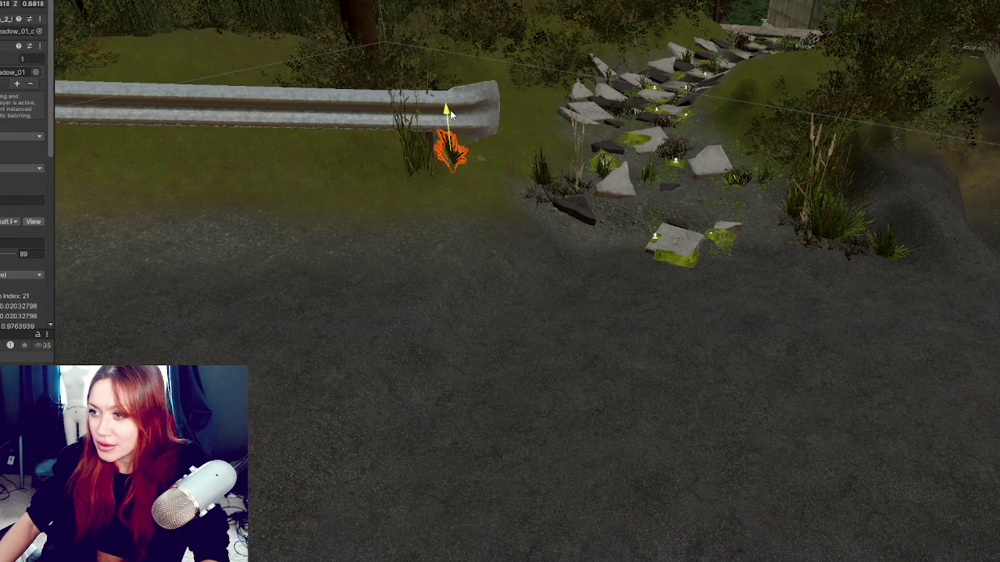
pyautogui.click(539, 172)
pyautogui.moveTo(578, 164); pyautogui.dragTo(517, 156)
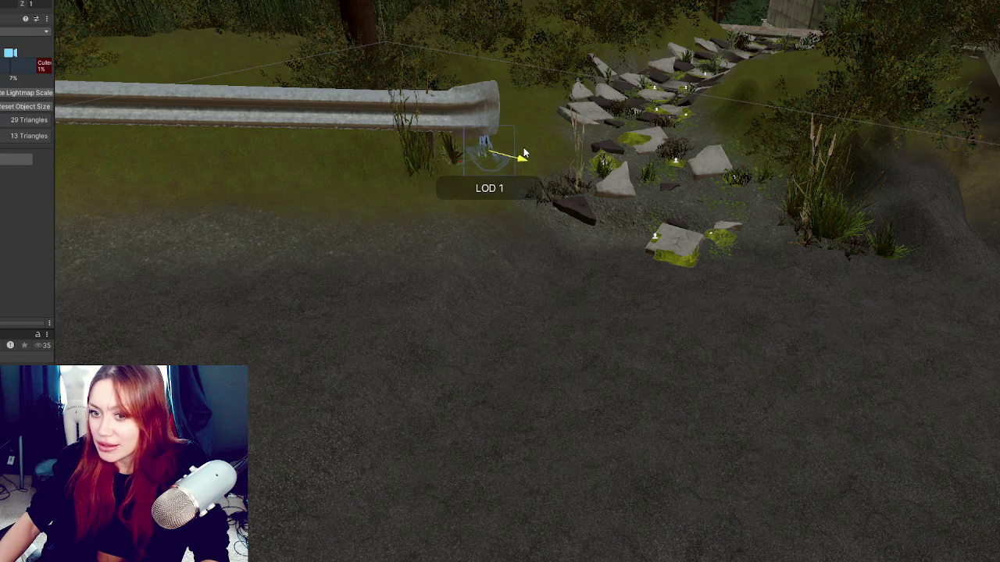
pyautogui.moveTo(490, 113); pyautogui.dragTo(490, 101)
pyautogui.moveTo(575, 175); pyautogui.dragTo(517, 134)
# - Shift the blue grass clumps near the stepping stones further to the right
pyautogui.click(574, 168)
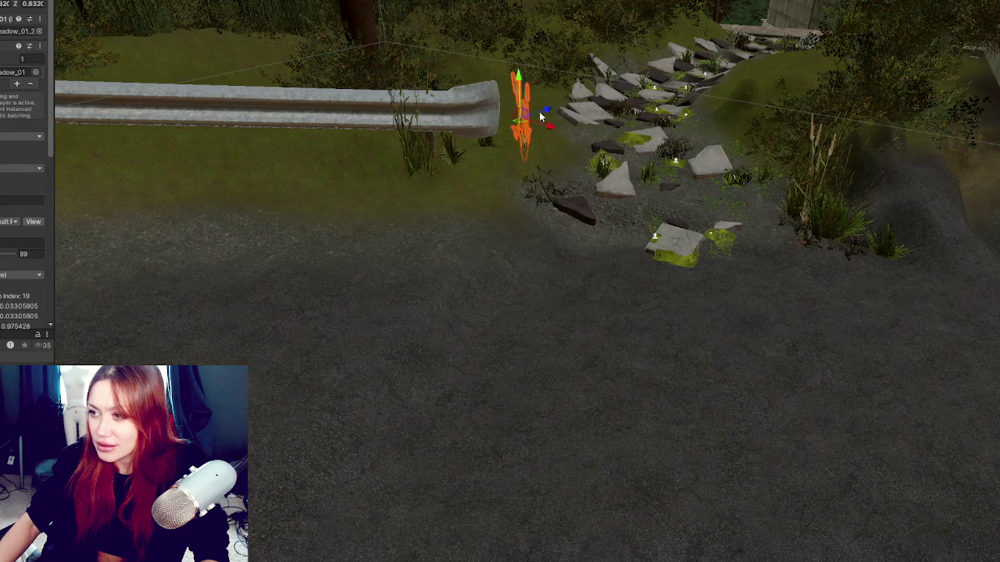
pyautogui.click(716, 202)
pyautogui.moveTo(716, 202)
pyautogui.mouseDown()
pyautogui.moveTo(740, 208)
pyautogui.moveTo(742, 199)
pyautogui.mouseUp()
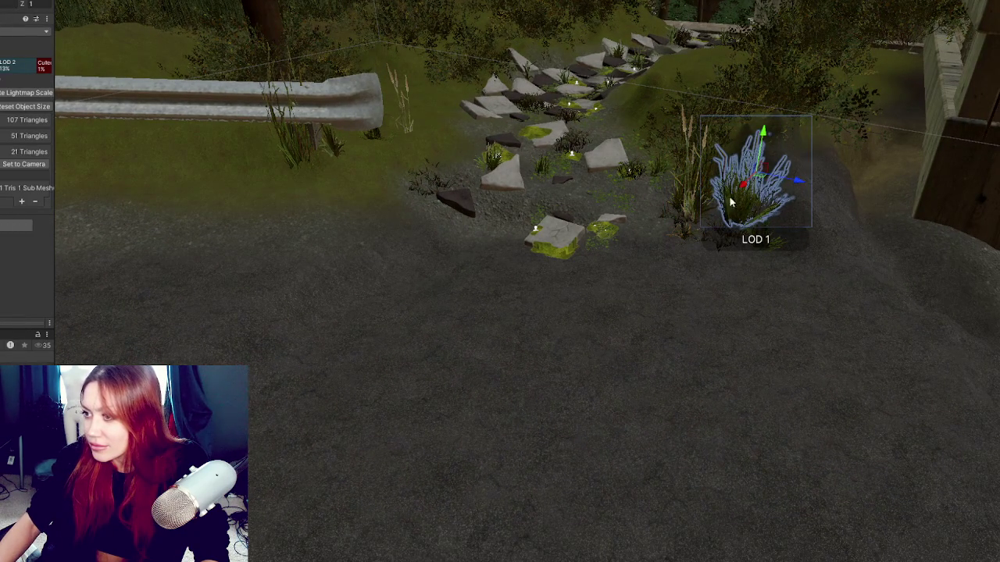
pyautogui.click(692, 183)
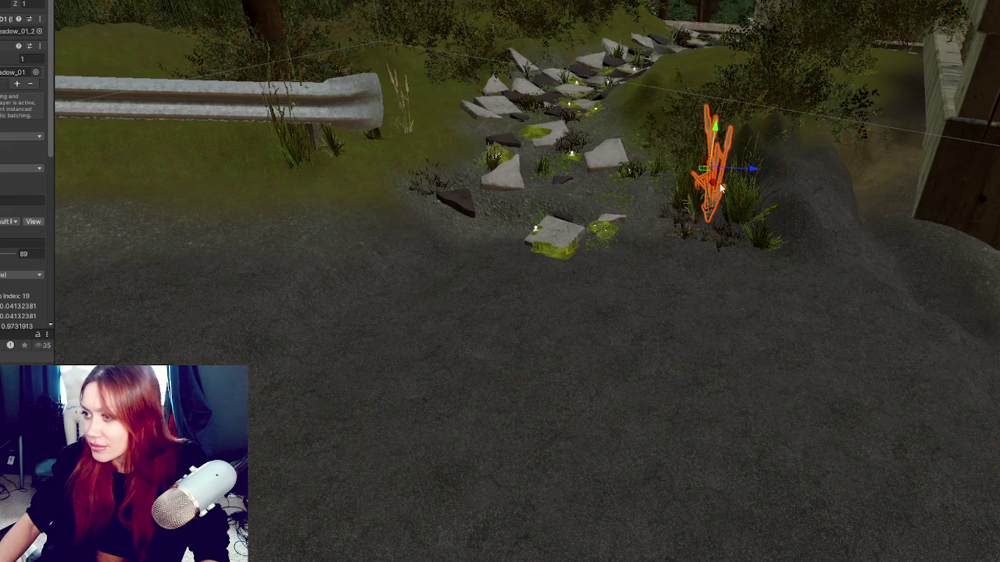
pyautogui.click(705, 217)
pyautogui.click(706, 217)
pyautogui.moveTo(705, 217); pyautogui.dragTo(742, 218)
pyautogui.scroll(2, 656, 284)
pyautogui.moveTo(656, 284)
pyautogui.mouseDown()
pyautogui.moveTo(810, 281)
pyautogui.moveTo(703, 247)
pyautogui.moveTo(581, 228)
pyautogui.moveTo(515, 72)
pyautogui.mouseUp()
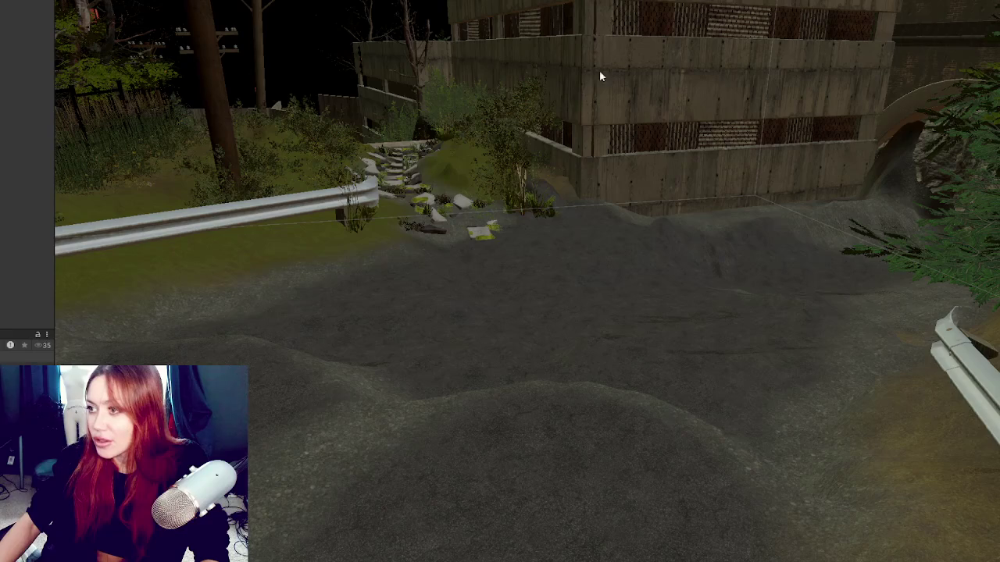
# - Frame the chain-link grate, then slide its wall section up and left along the garage opening
pyautogui.moveTo(625, 211)
pyautogui.mouseDown()
pyautogui.moveTo(708, 247)
pyautogui.moveTo(770, 294)
pyautogui.moveTo(758, 250)
pyautogui.moveTo(696, 159)
pyautogui.moveTo(661, 143)
pyautogui.mouseUp()
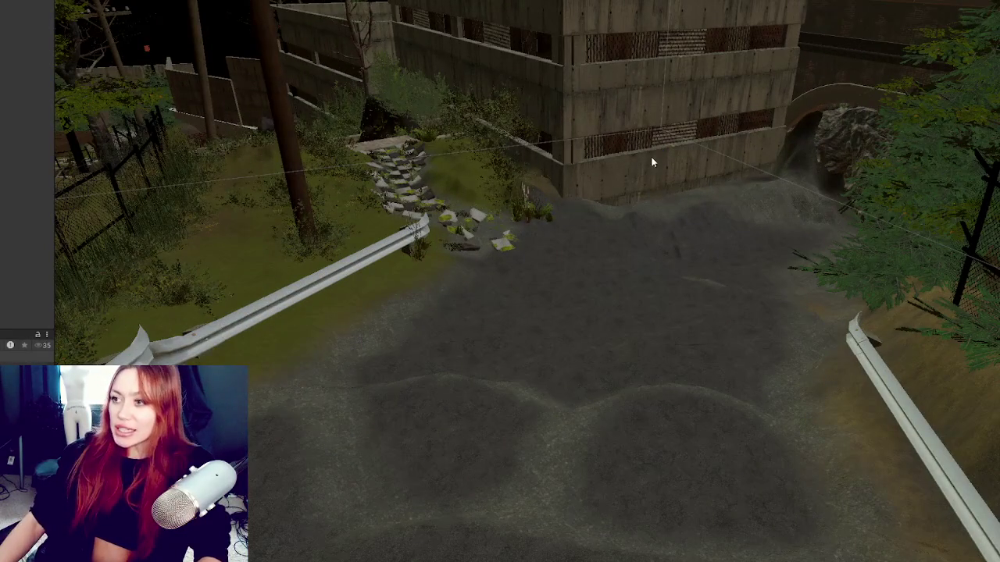
pyautogui.click(650, 73)
pyautogui.press('f')
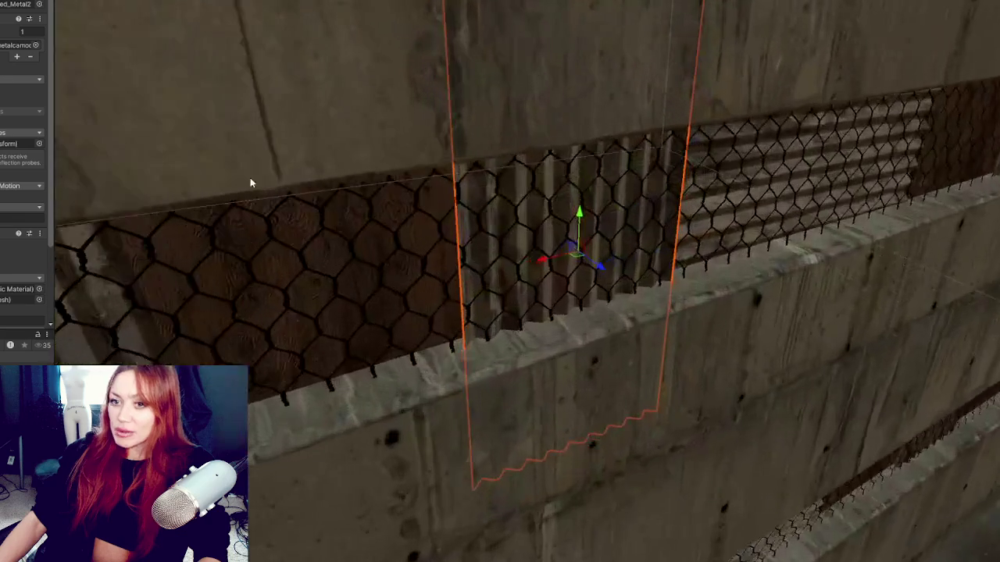
pyautogui.moveTo(547, 234); pyautogui.dragTo(860, 219)
pyautogui.click(785, 217)
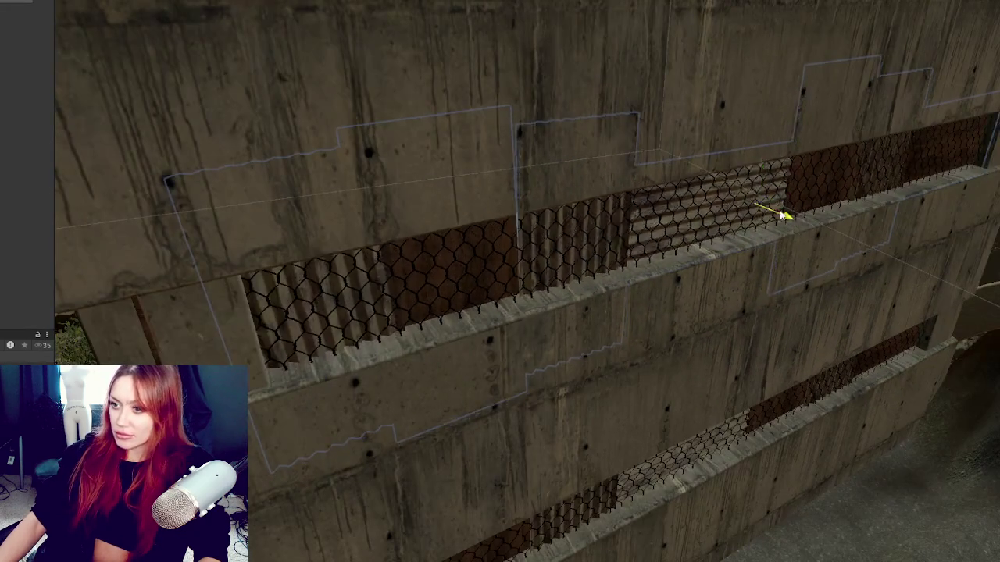
pyautogui.moveTo(784, 217)
pyautogui.mouseDown()
pyautogui.moveTo(692, 174)
pyautogui.moveTo(781, 218)
pyautogui.moveTo(660, 170)
pyautogui.moveTo(756, 209)
pyautogui.mouseUp()
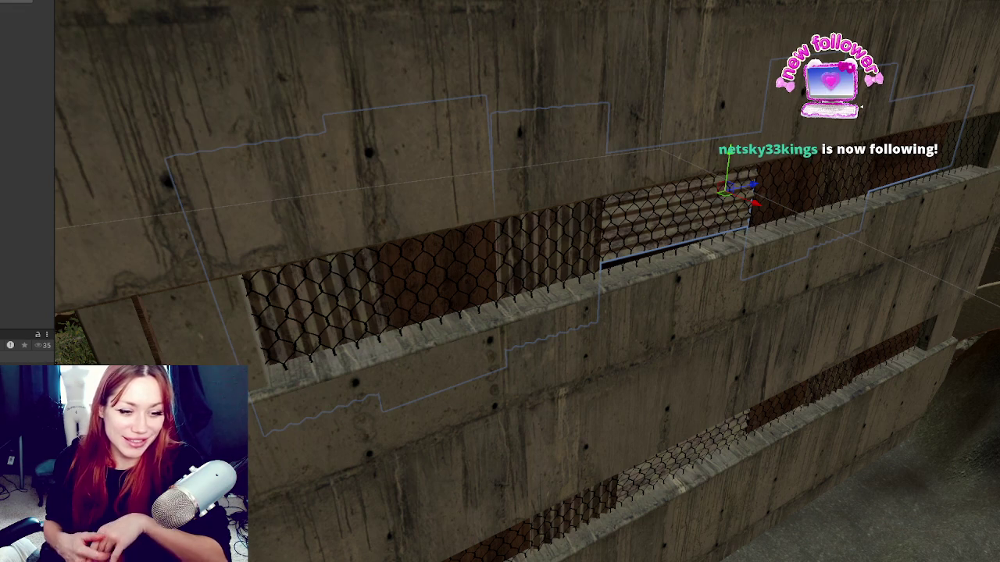
# - Select the child wall piece on the building, rotate it, and slide it to the left
pyautogui.moveTo(359, 219)
pyautogui.mouseDown()
pyautogui.moveTo(428, 220)
pyautogui.moveTo(614, 351)
pyautogui.moveTo(520, 357)
pyautogui.moveTo(211, 330)
pyautogui.moveTo(549, 346)
pyautogui.moveTo(476, 174)
pyautogui.moveTo(530, 222)
pyautogui.moveTo(604, 257)
pyautogui.moveTo(630, 337)
pyautogui.moveTo(613, 349)
pyautogui.moveTo(627, 349)
pyautogui.moveTo(548, 68)
pyautogui.moveTo(524, 186)
pyautogui.moveTo(576, 206)
pyautogui.moveTo(526, 194)
pyautogui.moveTo(688, 183)
pyautogui.moveTo(527, 195)
pyautogui.moveTo(716, 204)
pyautogui.mouseUp()
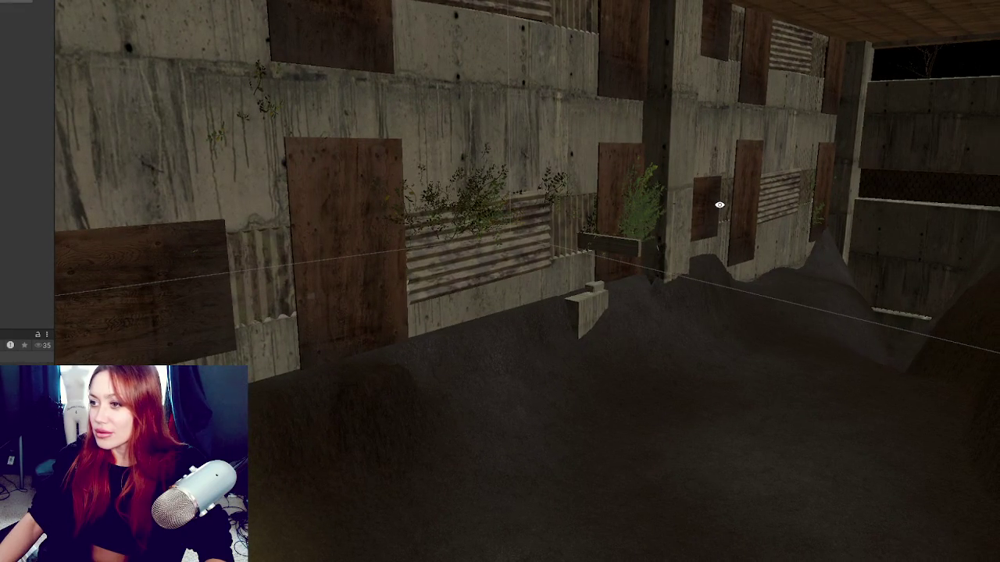
pyautogui.moveTo(719, 204)
pyautogui.mouseDown()
pyautogui.moveTo(475, 208)
pyautogui.moveTo(622, 215)
pyautogui.moveTo(565, 257)
pyautogui.moveTo(725, 228)
pyautogui.moveTo(709, 243)
pyautogui.mouseUp()
pyautogui.click(503, 117)
pyautogui.click(503, 117)
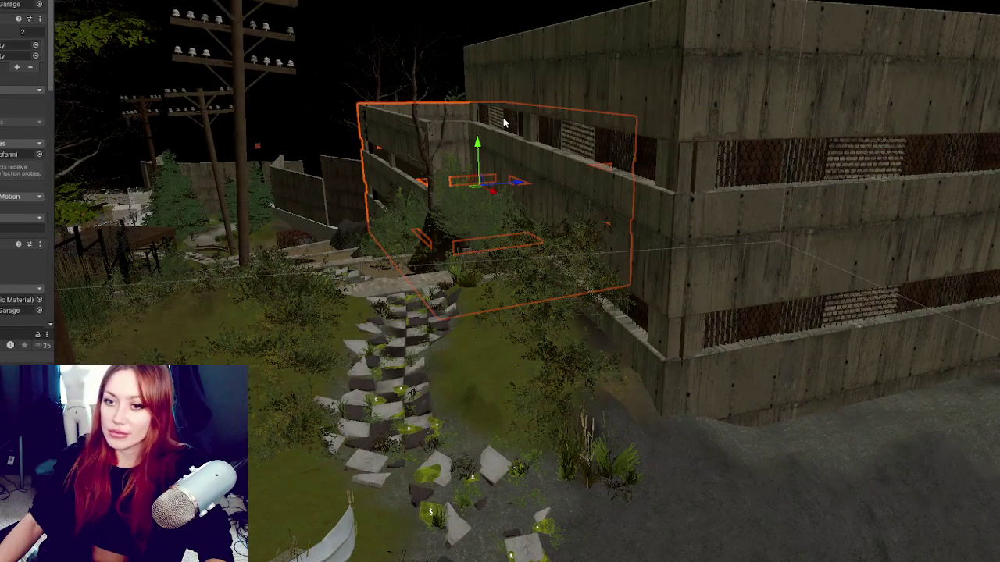
pyautogui.click(504, 119)
pyautogui.press('f')
pyautogui.press('e')
pyautogui.moveTo(582, 256)
pyautogui.mouseDown()
pyautogui.moveTo(553, 261)
pyautogui.moveTo(602, 233)
pyautogui.mouseUp()
pyautogui.press('w')
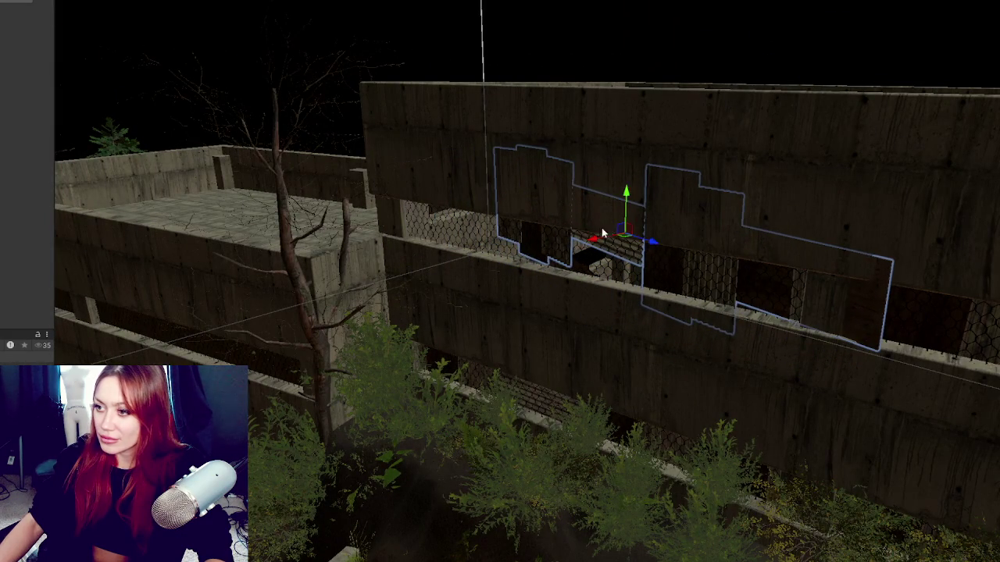
pyautogui.moveTo(656, 247); pyautogui.dragTo(637, 236)
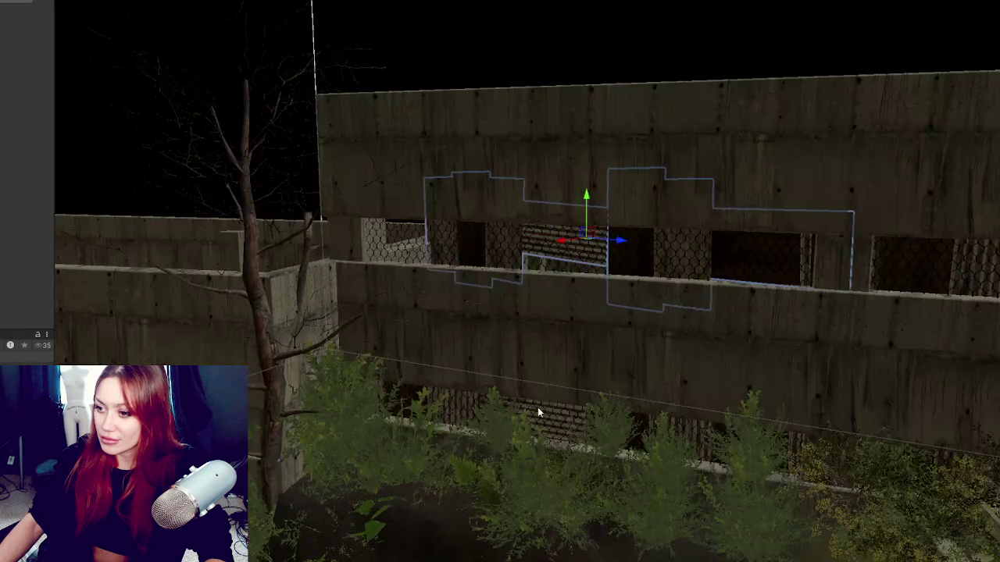
# - Slide the group of mesh panels right along the garage's side openings
pyautogui.click(556, 422)
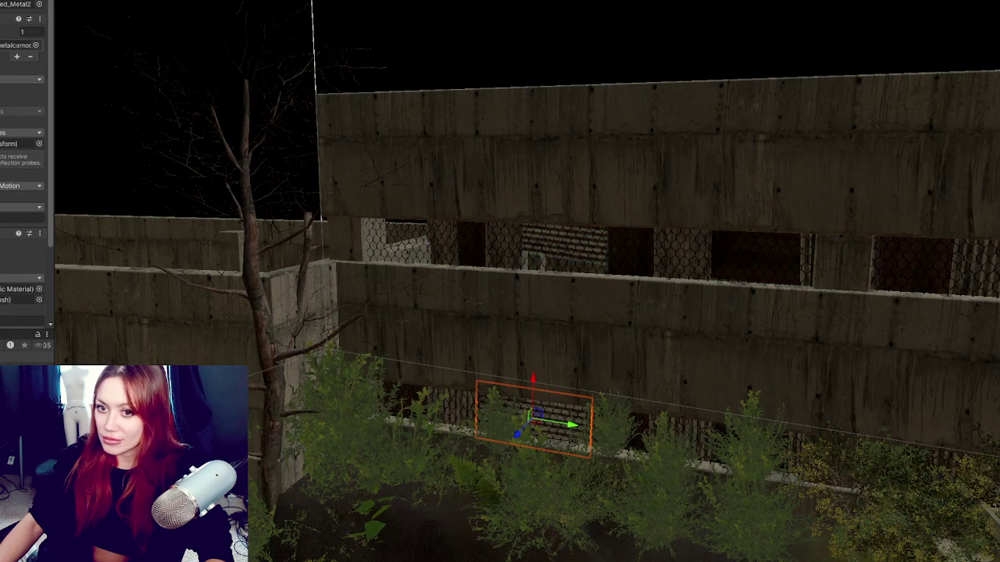
pyautogui.click(551, 443)
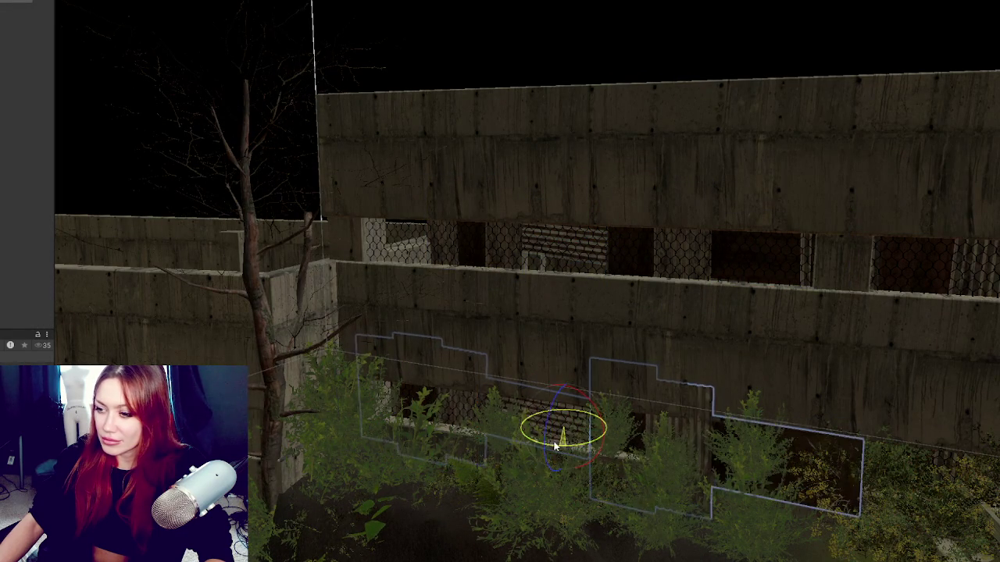
pyautogui.moveTo(552, 444)
pyautogui.mouseDown()
pyautogui.moveTo(579, 430)
pyautogui.moveTo(570, 431)
pyautogui.mouseUp()
pyautogui.press('f')
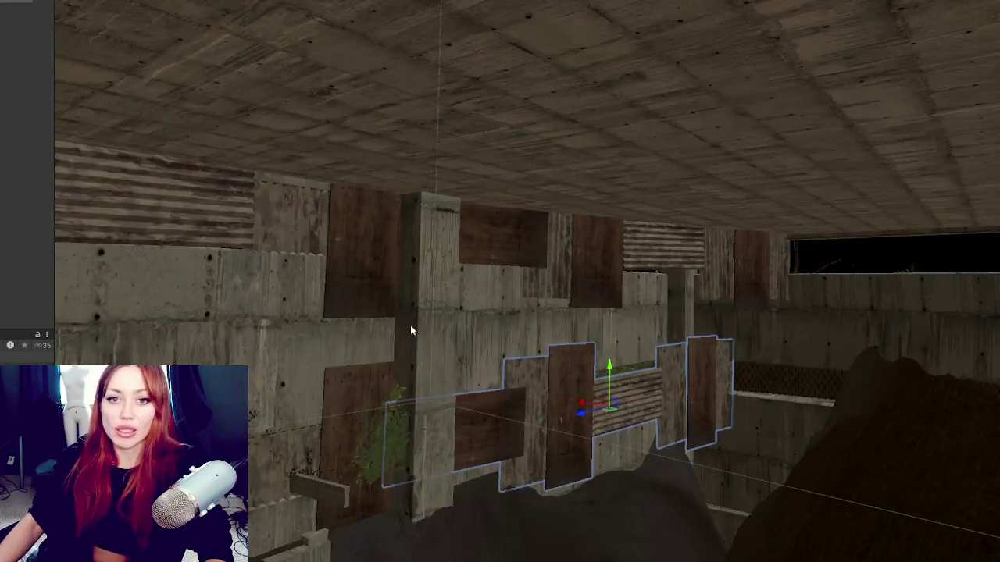
pyautogui.moveTo(410, 327); pyautogui.dragTo(501, 250)
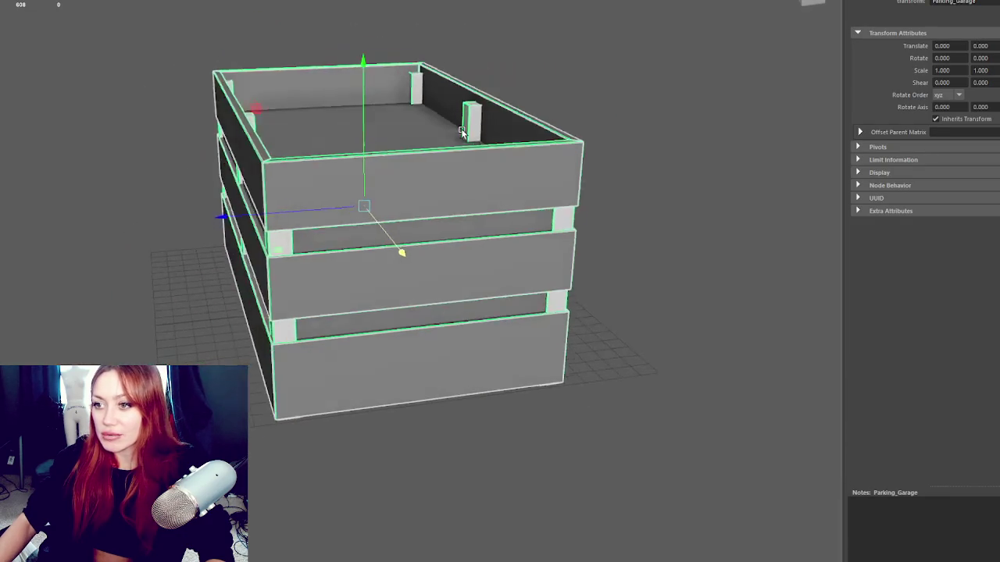
# - Select the Parking_Garage1 roof slab and lower it into the model to about -9.67 on Y
pyautogui.moveTo(462, 131); pyautogui.dragTo(452, 131)
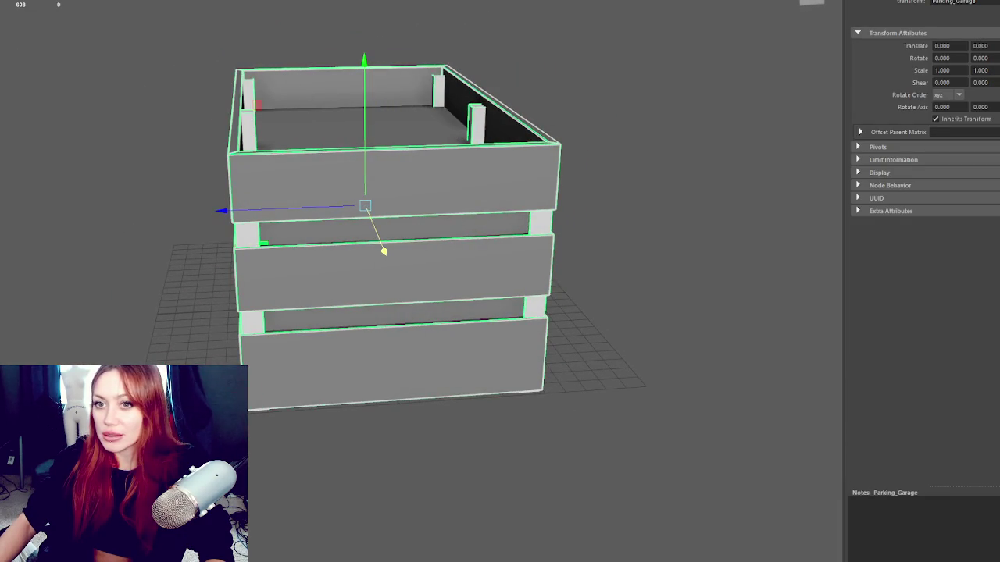
pyautogui.moveTo(257, 116); pyautogui.dragTo(201, 113)
pyautogui.click(317, 116)
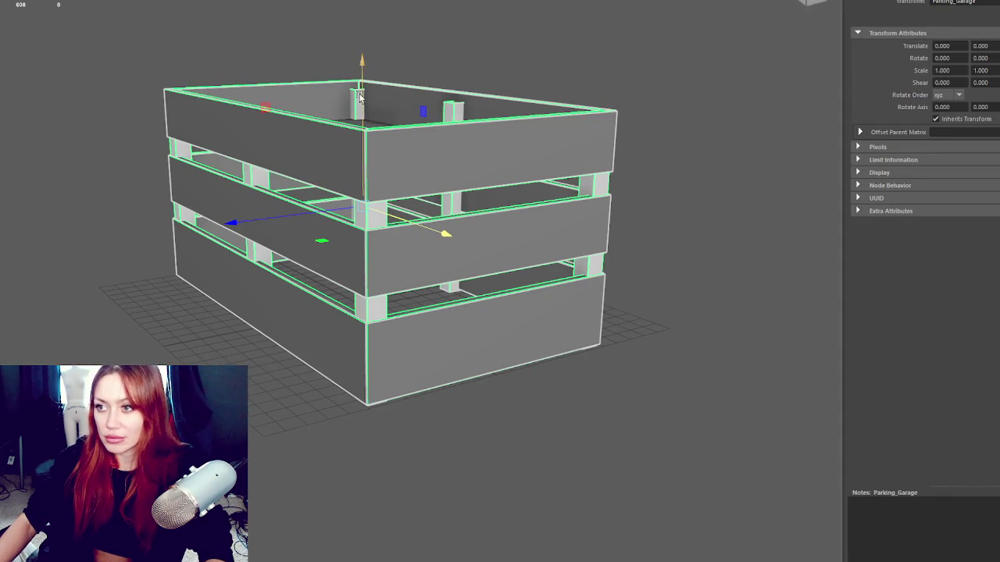
pyautogui.moveTo(364, 63); pyautogui.dragTo(364, 8)
pyautogui.rightClick(773, 54)
pyautogui.moveTo(581, 19)
pyautogui.mouseDown()
pyautogui.moveTo(513, 170)
pyautogui.moveTo(458, 105)
pyautogui.moveTo(504, 118)
pyautogui.moveTo(602, 435)
pyautogui.moveTo(504, 118)
pyautogui.mouseUp()
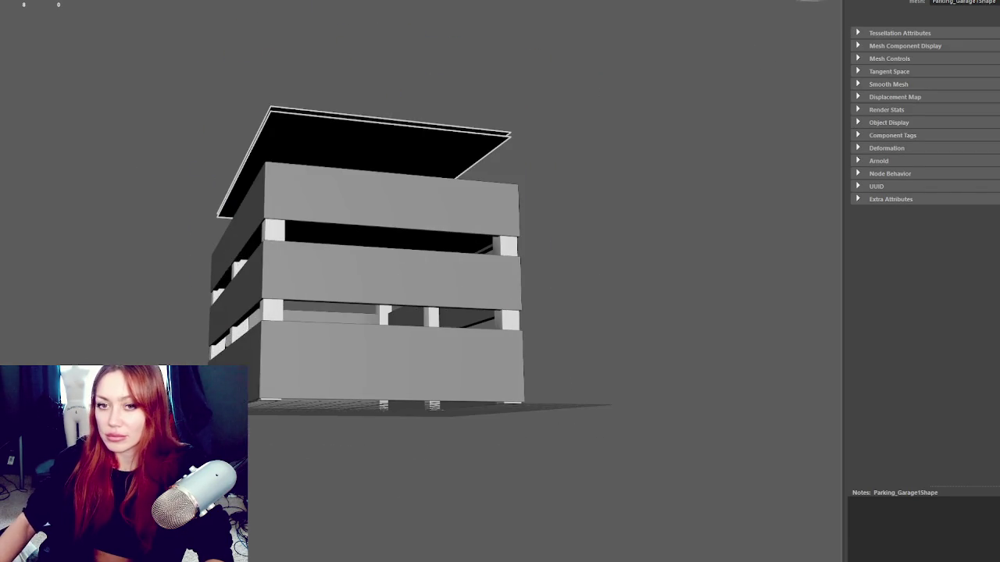
pyautogui.click(222, 169)
pyautogui.click(321, 149)
pyautogui.moveTo(341, 97); pyautogui.dragTo(344, 197)
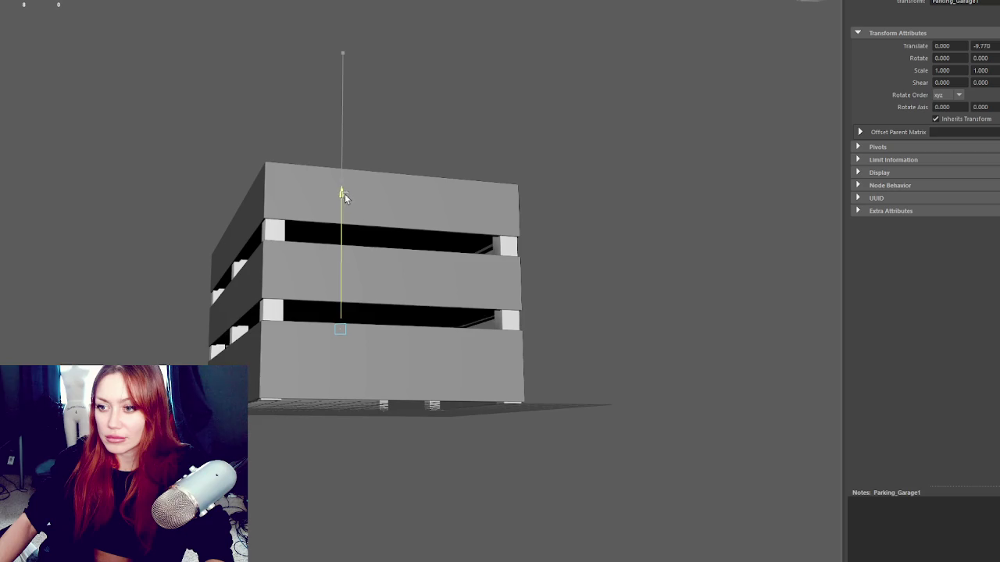
pyautogui.scroll(5, 376, 243)
pyautogui.scroll(1, 379, 243)
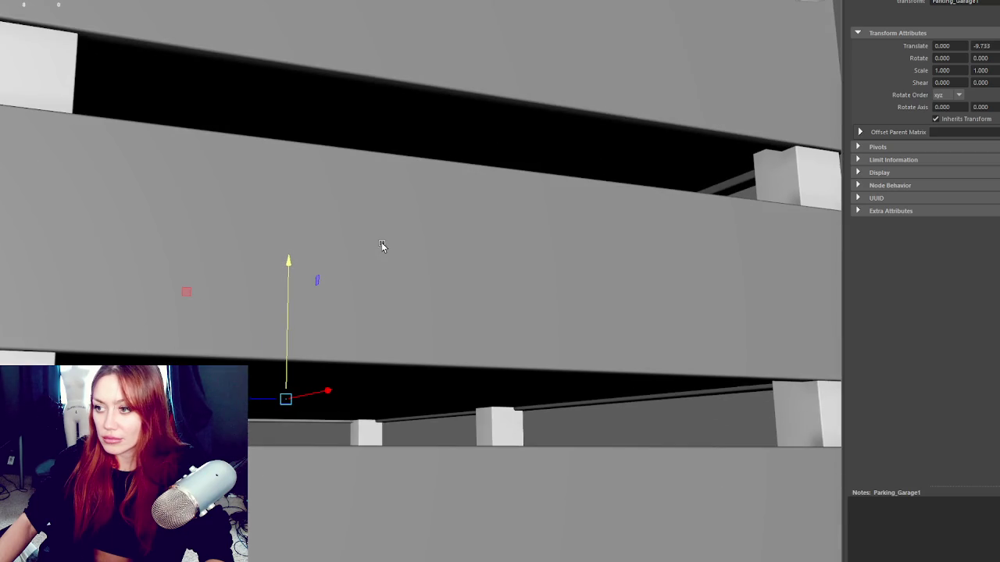
pyautogui.moveTo(291, 287)
pyautogui.mouseDown()
pyautogui.moveTo(301, 257)
pyautogui.moveTo(306, 268)
pyautogui.moveTo(317, 130)
pyautogui.moveTo(299, 52)
pyautogui.moveTo(283, 210)
pyautogui.moveTo(294, 213)
pyautogui.moveTo(290, 284)
pyautogui.moveTo(302, 279)
pyautogui.mouseUp()
# - Duplicate the slab and place the copy at about -14.69 on Y as another floor
pyautogui.hotkey('ctrl', 'd')
pyautogui.scroll(-5, 301, 279)
pyautogui.moveTo(328, 242)
pyautogui.mouseDown()
pyautogui.moveTo(319, 206)
pyautogui.moveTo(228, 201)
pyautogui.moveTo(386, 200)
pyautogui.mouseUp()
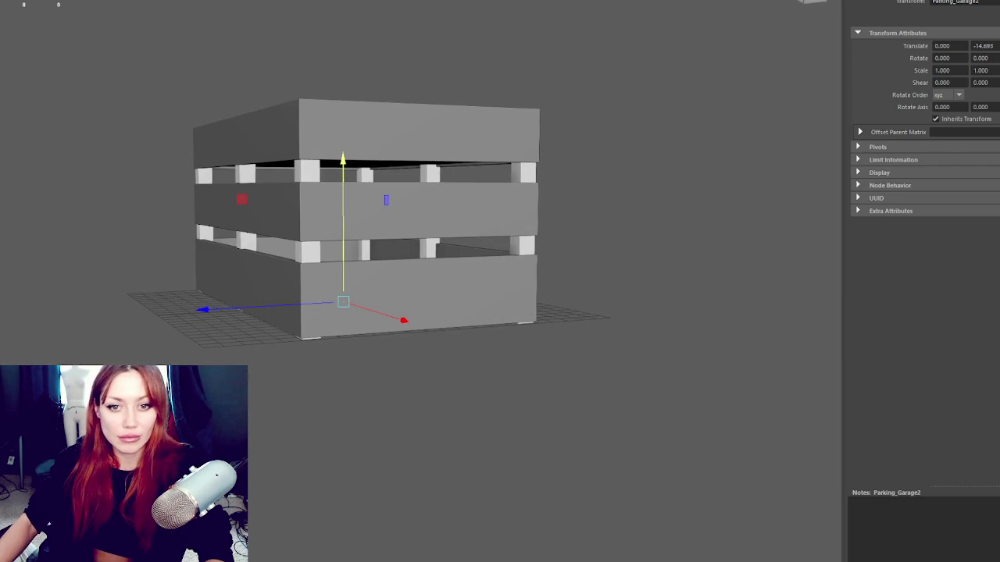
pyautogui.moveTo(143, 32); pyautogui.dragTo(701, 407)
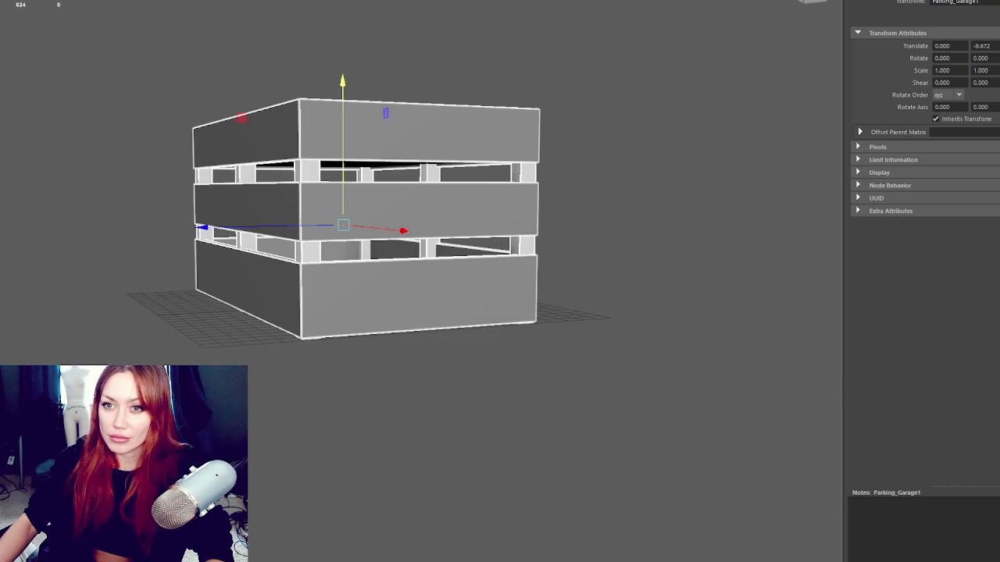
pyautogui.hotkey('ctrl', 'd')
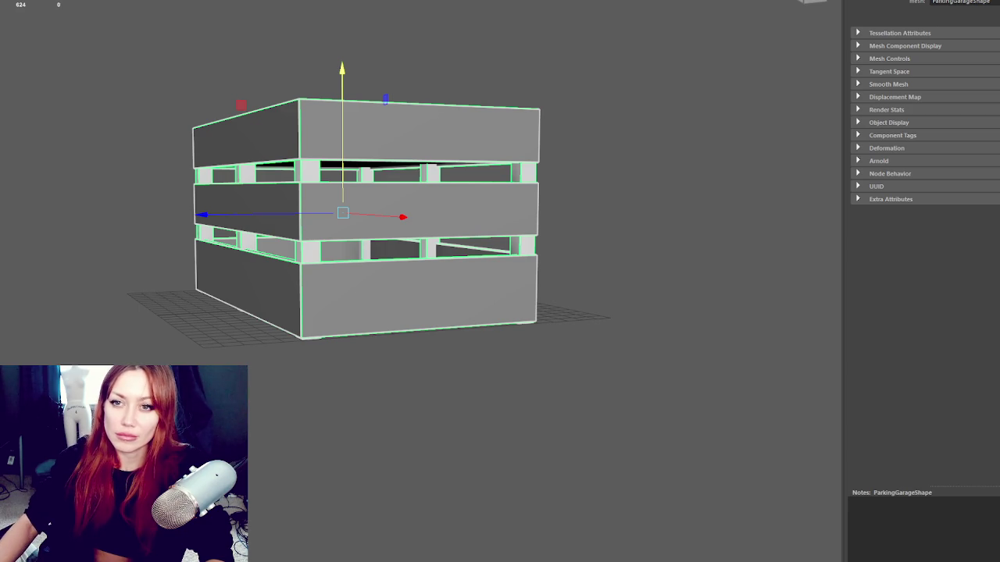
pyautogui.press('Up')
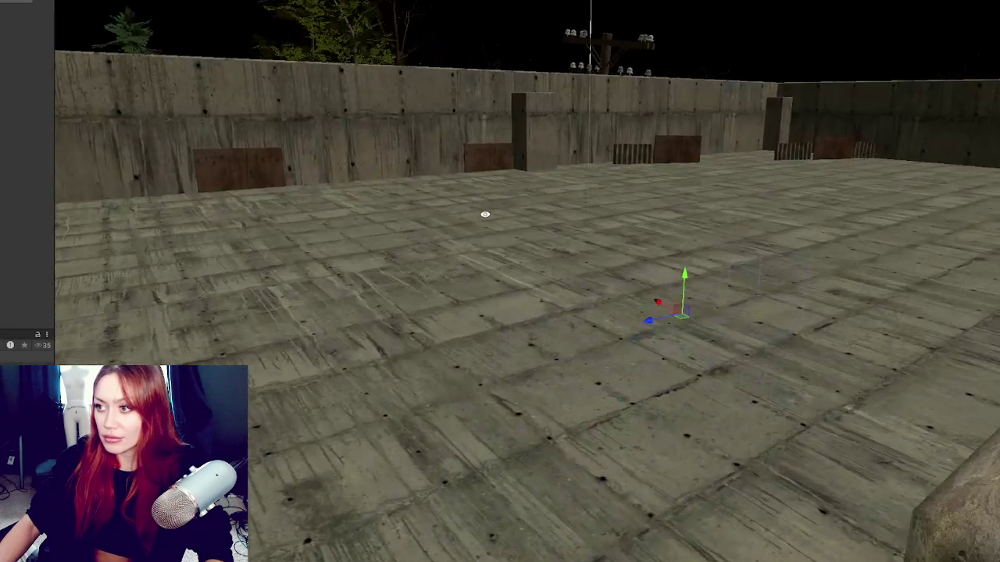
# - Frame the right-hand wooden board in the garage and lower it against the wall
pyautogui.click(697, 159)
pyautogui.press('f')
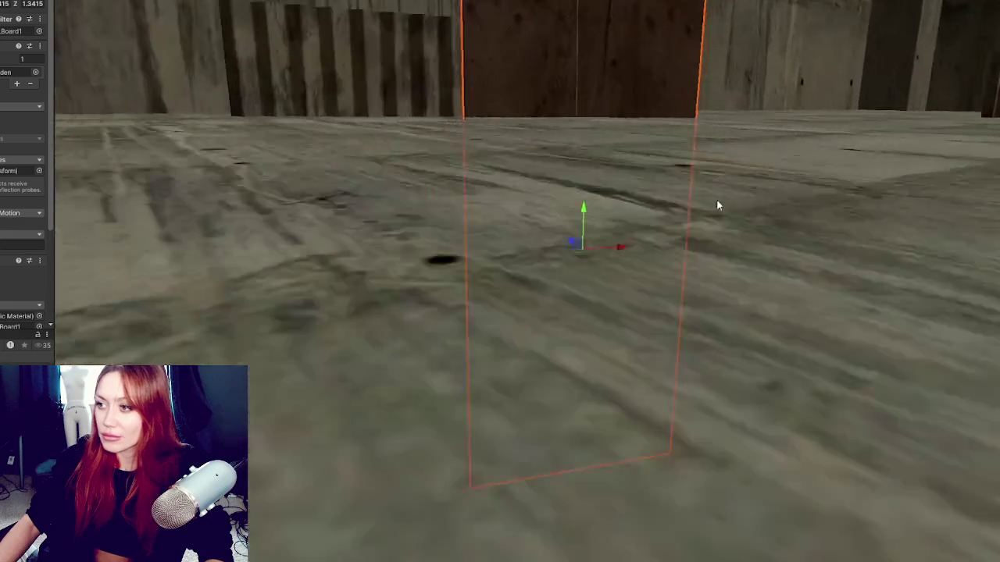
pyautogui.scroll(-5, 648, 81)
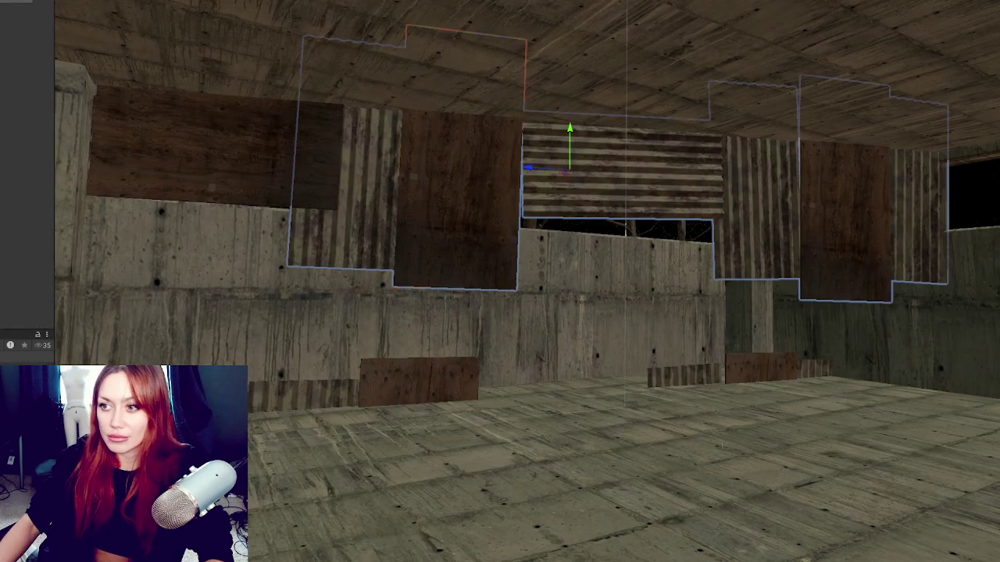
pyautogui.click(804, 203)
pyautogui.moveTo(779, 202)
pyautogui.mouseDown()
pyautogui.moveTo(832, 195)
pyautogui.moveTo(835, 146)
pyautogui.moveTo(813, 169)
pyautogui.moveTo(813, 224)
pyautogui.mouseUp()
pyautogui.moveTo(221, 177)
pyautogui.mouseDown()
pyautogui.moveTo(645, 172)
pyautogui.moveTo(335, 232)
pyautogui.moveTo(774, 216)
pyautogui.moveTo(463, 209)
pyautogui.mouseUp()
pyautogui.press('f')
pyautogui.scroll(5, 585, 219)
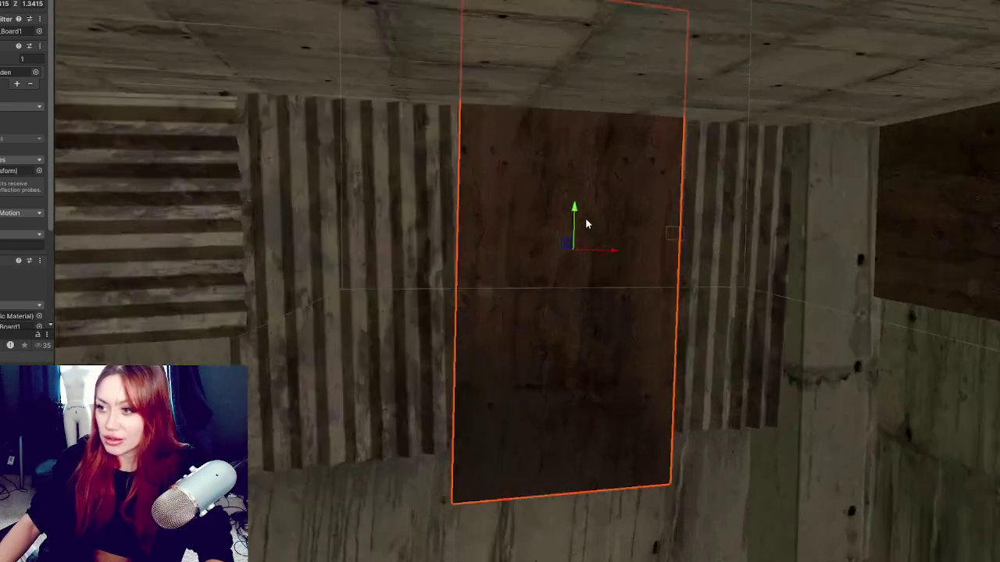
pyautogui.scroll(-3, 640, 313)
pyautogui.scroll(2, 575, 205)
pyautogui.moveTo(528, 131); pyautogui.dragTo(534, 187)
# - Move the corrugated metal panel beside the board down and scale it up
pyautogui.click(600, 197)
pyautogui.moveTo(615, 137); pyautogui.dragTo(616, 176)
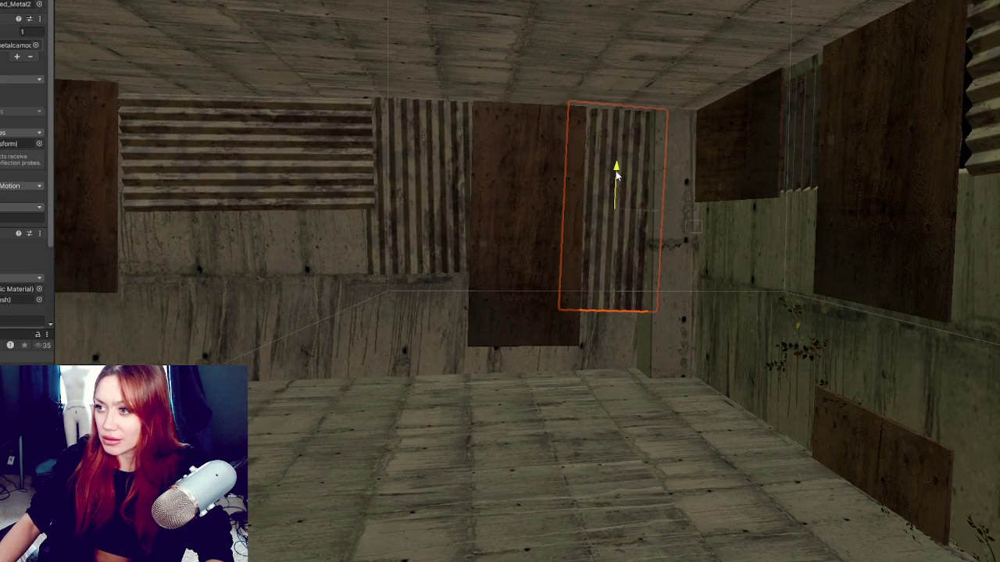
pyautogui.moveTo(615, 217); pyautogui.dragTo(617, 209)
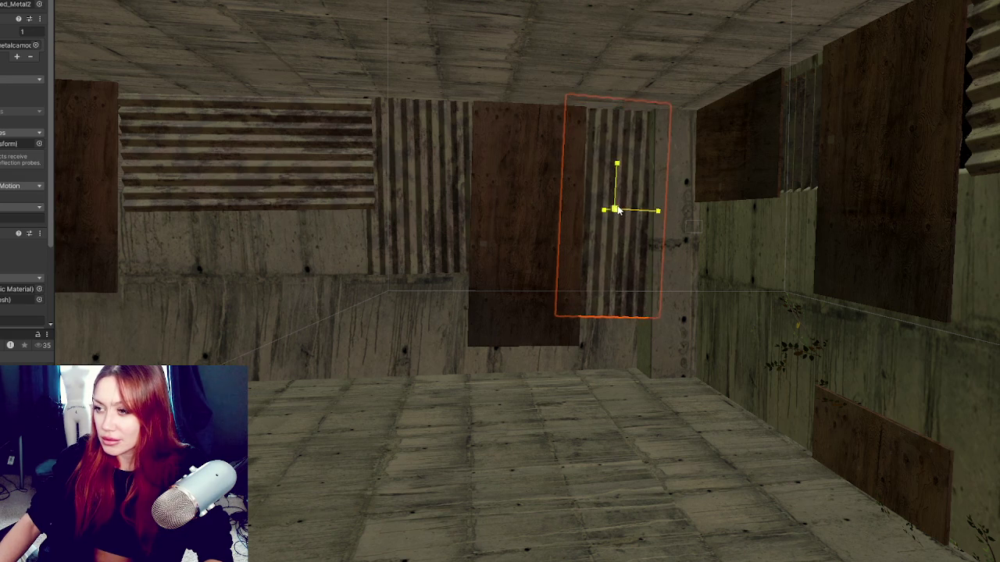
pyautogui.moveTo(613, 173); pyautogui.dragTo(613, 180)
pyautogui.moveTo(621, 219); pyautogui.dragTo(633, 216)
pyautogui.press('w')
pyautogui.moveTo(614, 176); pyautogui.dragTo(615, 202)
pyautogui.moveTo(614, 241); pyautogui.dragTo(621, 250)
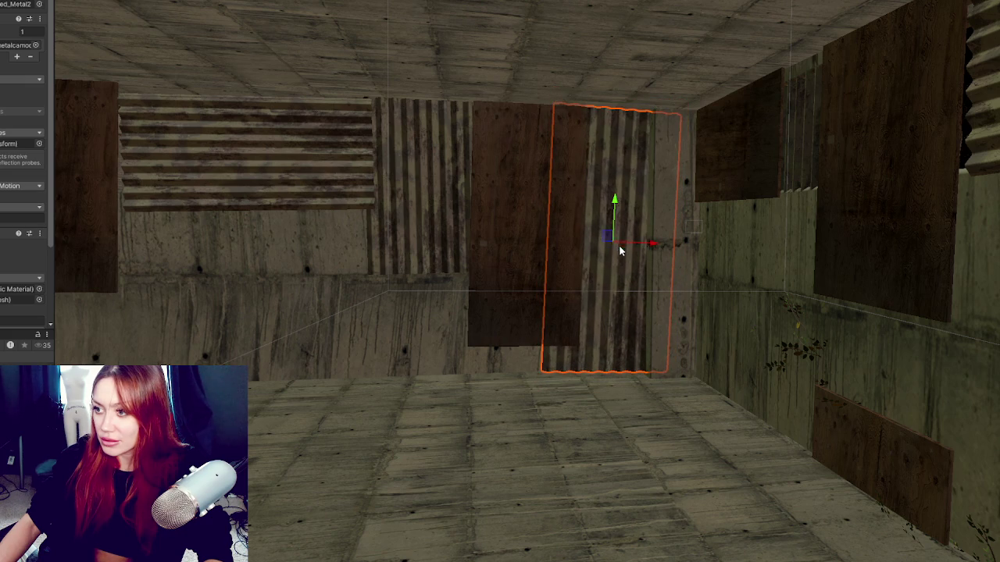
# - Lower the wooden board behind the panel, and shift the left corrugated panel down and out from the wall
pyautogui.click(556, 213)
pyautogui.moveTo(529, 221); pyautogui.dragTo(528, 220)
pyautogui.moveTo(528, 185); pyautogui.dragTo(531, 205)
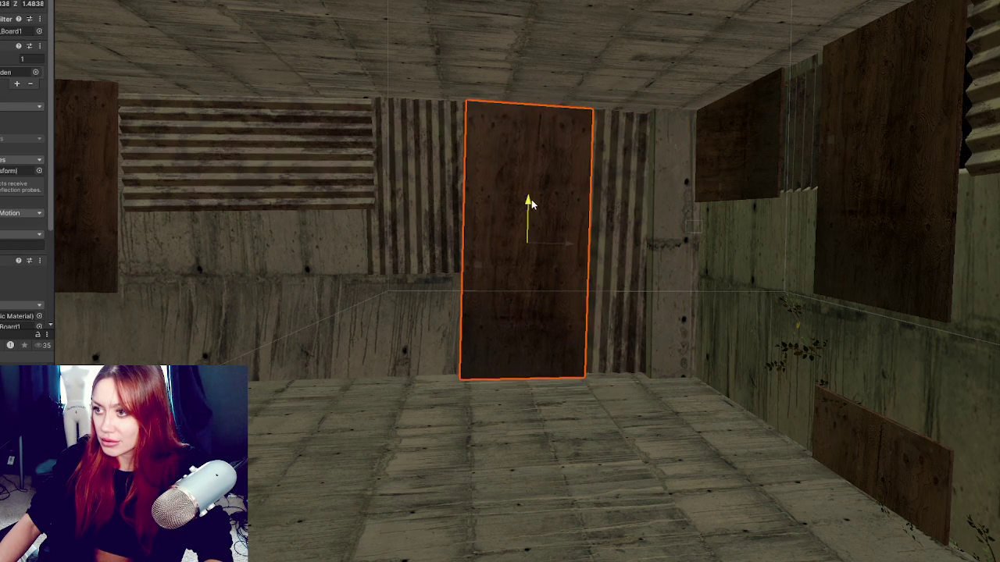
pyautogui.click(424, 211)
pyautogui.moveTo(425, 169); pyautogui.dragTo(427, 199)
pyautogui.moveTo(422, 237); pyautogui.dragTo(431, 241)
pyautogui.moveTo(420, 201); pyautogui.dragTo(420, 204)
# - Scale up the horizontal corrugated panel and lower it beneath the first sheet
pyautogui.click(316, 196)
pyautogui.press('f')
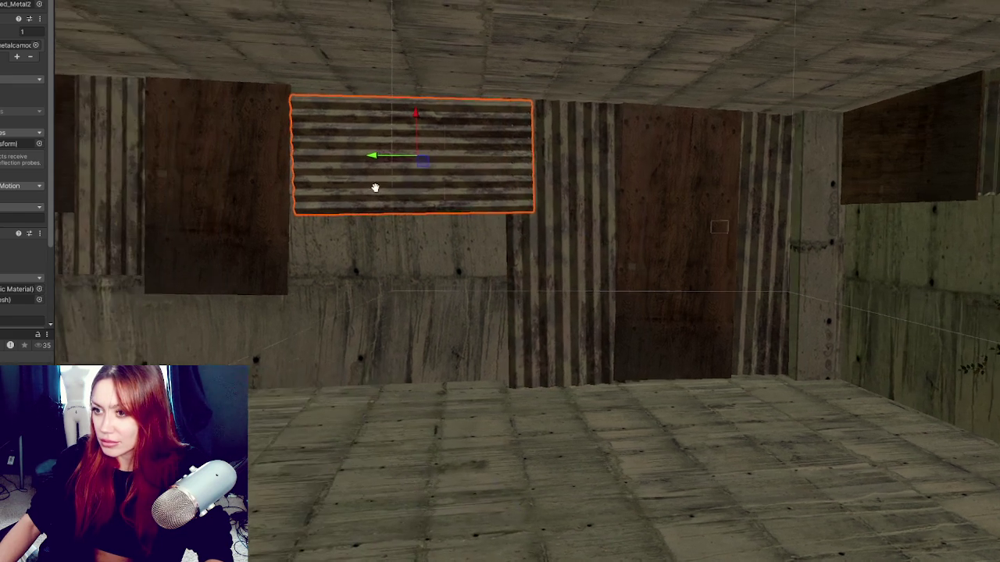
pyautogui.press('r')
pyautogui.moveTo(424, 158); pyautogui.dragTo(437, 156)
pyautogui.moveTo(427, 115); pyautogui.dragTo(441, 274)
# - Widen the panel slightly and lower the dark wooden board
pyautogui.press('e')
pyautogui.press('r')
pyautogui.moveTo(428, 316)
pyautogui.mouseDown()
pyautogui.moveTo(260, 196)
pyautogui.moveTo(399, 202)
pyautogui.mouseUp()
pyautogui.click(260, 195)
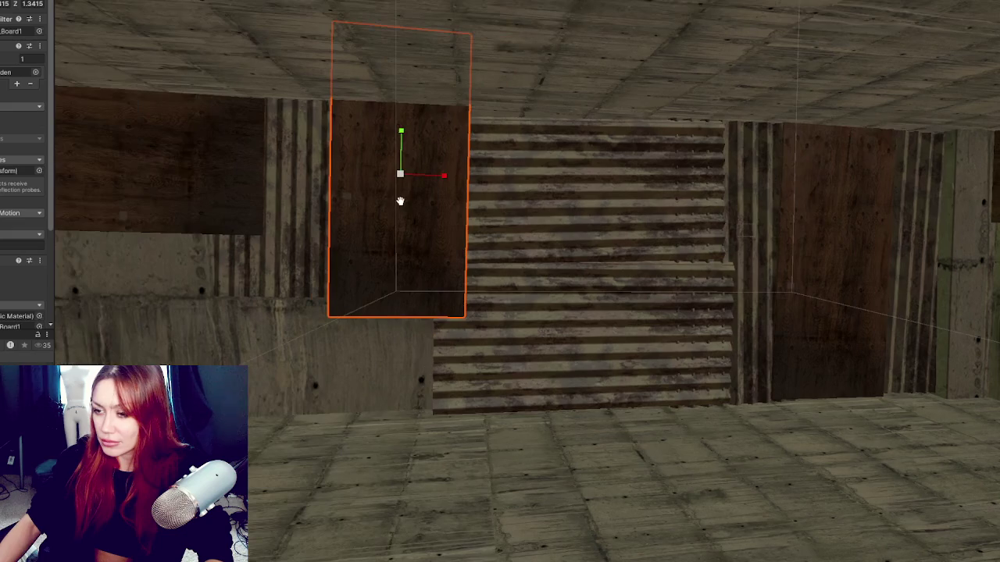
pyautogui.moveTo(405, 133); pyautogui.dragTo(394, 222)
pyautogui.press('r')
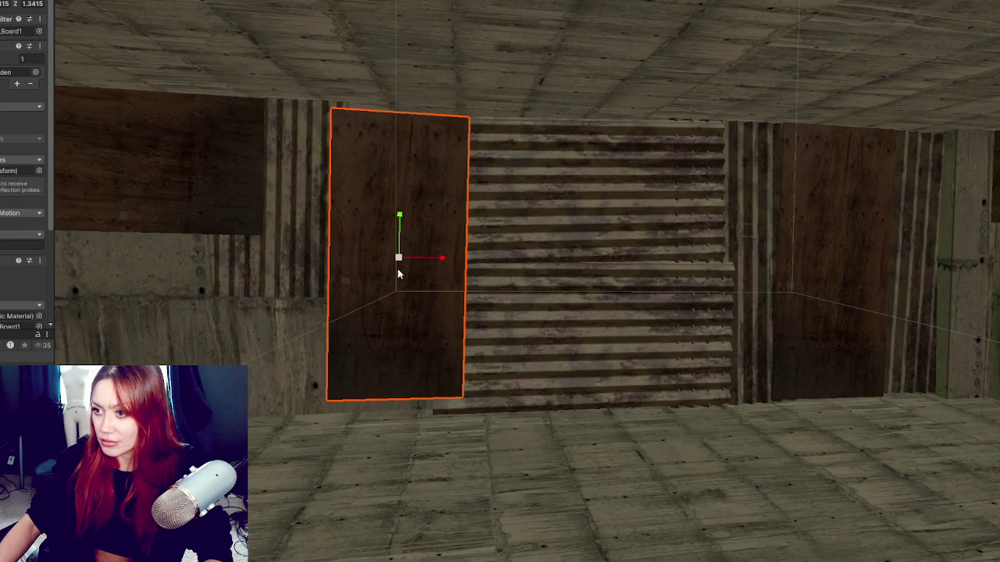
pyautogui.moveTo(399, 260); pyautogui.dragTo(405, 264)
pyautogui.moveTo(399, 213)
pyautogui.mouseDown()
pyautogui.moveTo(395, 230)
pyautogui.moveTo(583, 260)
pyautogui.moveTo(888, 273)
pyautogui.moveTo(734, 284)
pyautogui.moveTo(765, 279)
pyautogui.moveTo(596, 272)
pyautogui.mouseUp()
pyautogui.press('f')
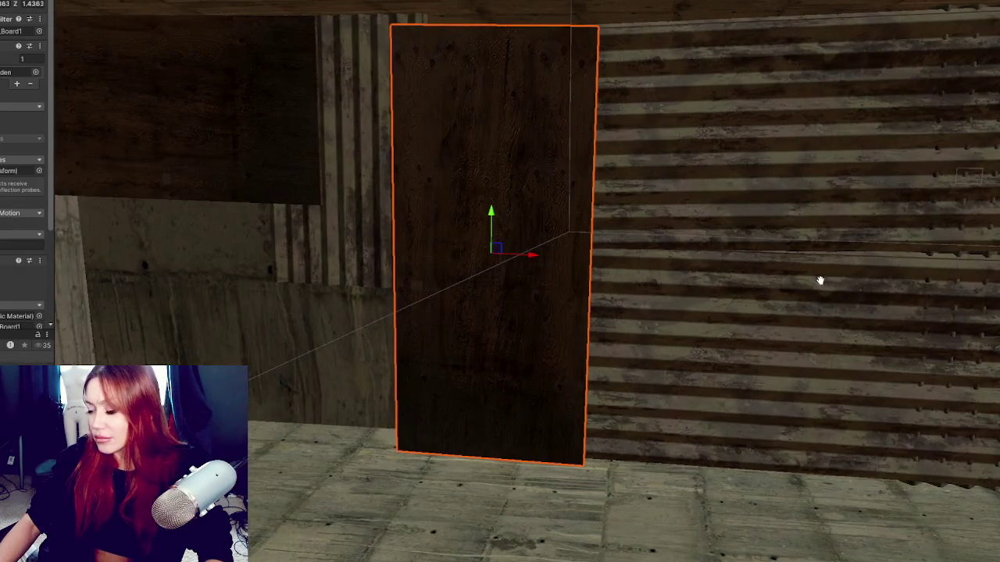
# - Inspect the wall and fence from several angles and select the corrugated metal panel
pyautogui.moveTo(821, 285); pyautogui.dragTo(565, 292)
pyautogui.click(564, 292)
pyautogui.moveTo(758, 241)
pyautogui.mouseDown()
pyautogui.moveTo(417, 226)
pyautogui.moveTo(375, 248)
pyautogui.moveTo(682, 279)
pyautogui.moveTo(556, 277)
pyautogui.mouseUp()
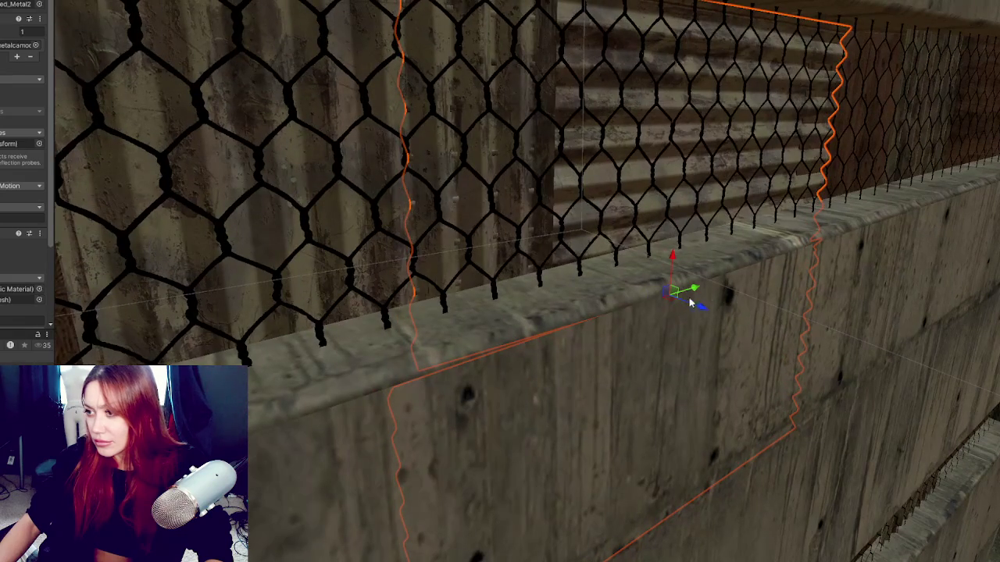
pyautogui.moveTo(759, 286)
pyautogui.mouseDown()
pyautogui.moveTo(579, 279)
pyautogui.moveTo(960, 290)
pyautogui.mouseUp()
pyautogui.moveTo(721, 212)
pyautogui.mouseDown()
pyautogui.moveTo(494, 223)
pyautogui.moveTo(961, 289)
pyautogui.mouseUp()
pyautogui.moveTo(252, 153)
pyautogui.mouseDown()
pyautogui.moveTo(526, 146)
pyautogui.moveTo(569, 128)
pyautogui.moveTo(409, 101)
pyautogui.moveTo(462, 188)
pyautogui.moveTo(480, 317)
pyautogui.mouseUp()
pyautogui.click(480, 317)
pyautogui.press('w')
pyautogui.moveTo(487, 269)
pyautogui.mouseDown()
pyautogui.moveTo(465, 272)
pyautogui.moveTo(440, 216)
pyautogui.moveTo(325, 219)
pyautogui.moveTo(265, 167)
pyautogui.moveTo(303, 150)
pyautogui.moveTo(274, 316)
pyautogui.moveTo(424, 350)
pyautogui.moveTo(549, 402)
pyautogui.moveTo(363, 403)
pyautogui.mouseUp()
# - Duplicate the upper-left wooden board and position the copy below the original
pyautogui.click(326, 219)
pyautogui.hotkey('ctrl', 'd')
pyautogui.press('e')
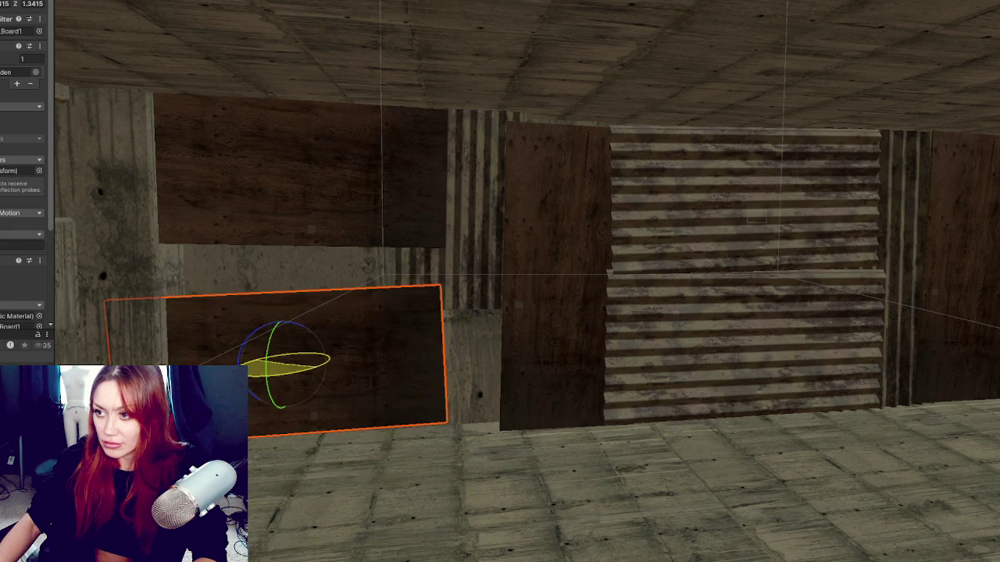
pyautogui.click(303, 186)
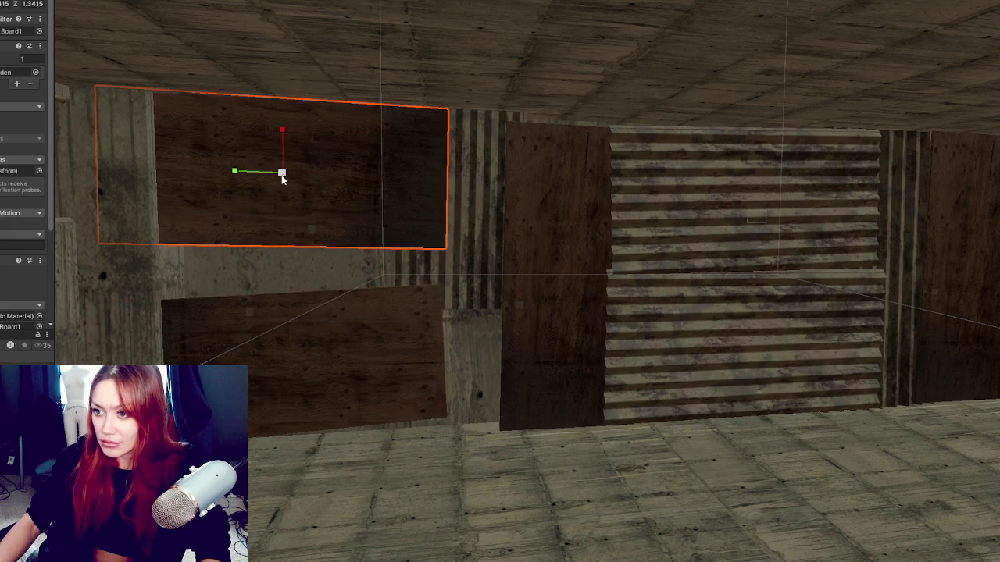
pyautogui.moveTo(282, 142)
pyautogui.mouseDown()
pyautogui.moveTo(281, 133)
pyautogui.moveTo(283, 153)
pyautogui.mouseUp()
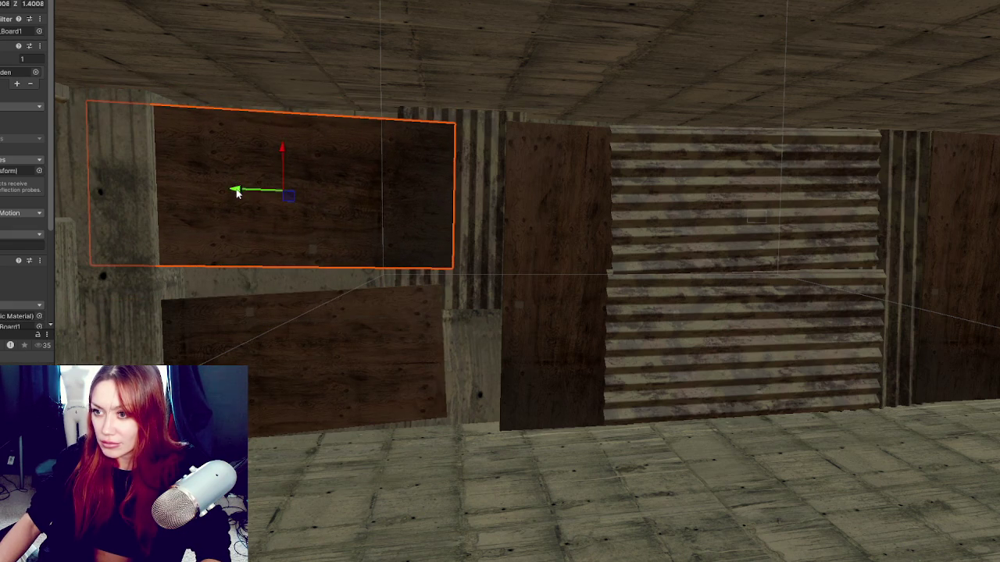
pyautogui.moveTo(238, 193); pyautogui.dragTo(258, 191)
pyautogui.click(273, 323)
pyautogui.moveTo(288, 369); pyautogui.dragTo(293, 370)
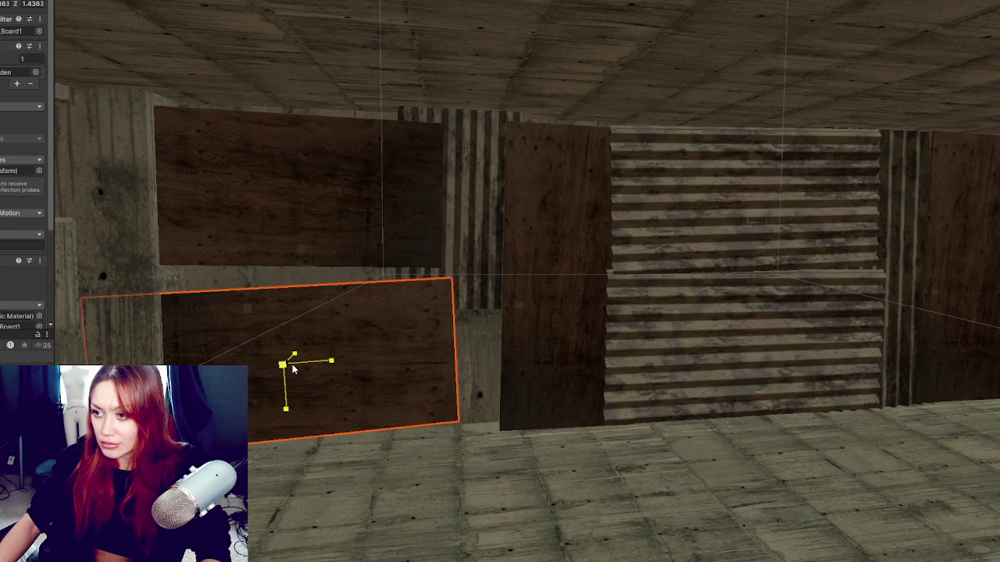
pyautogui.press('w')
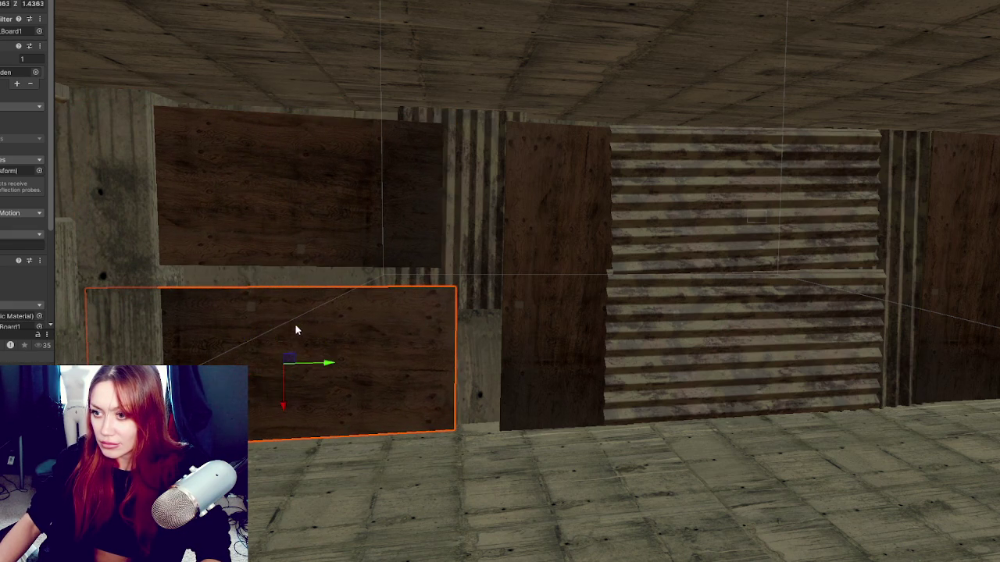
pyautogui.moveTo(284, 398)
pyautogui.mouseDown()
pyautogui.moveTo(289, 422)
pyautogui.moveTo(286, 411)
pyautogui.mouseUp()
# - Move the upper wooden board down and nudge it along its depth axis
pyautogui.click(268, 190)
pyautogui.moveTo(270, 152)
pyautogui.mouseDown()
pyautogui.moveTo(269, 176)
pyautogui.moveTo(276, 143)
pyautogui.moveTo(270, 216)
pyautogui.mouseUp()
pyautogui.press('f')
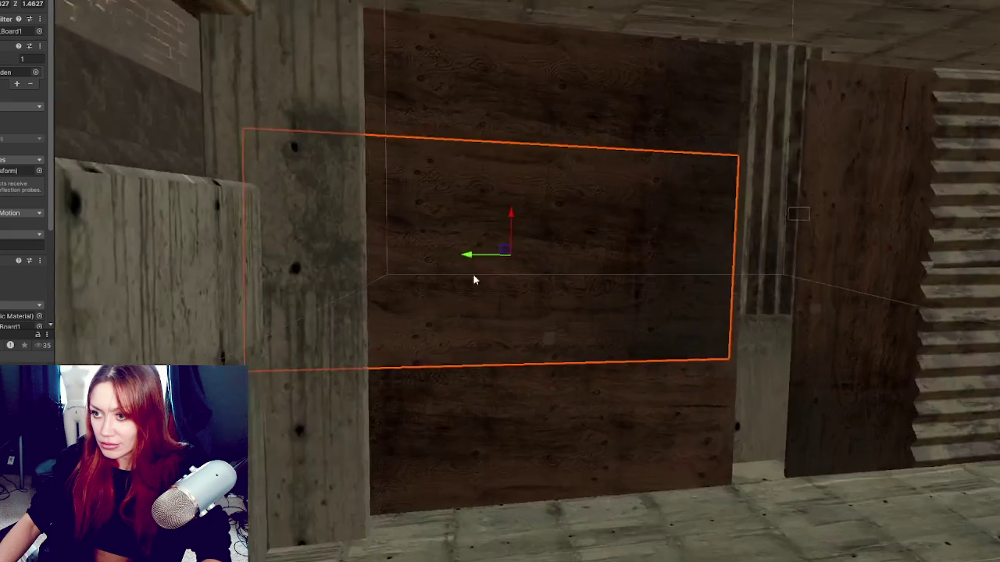
pyautogui.moveTo(586, 254)
pyautogui.mouseDown()
pyautogui.moveTo(607, 393)
pyautogui.moveTo(591, 237)
pyautogui.moveTo(596, 252)
pyautogui.moveTo(604, 227)
pyautogui.moveTo(604, 245)
pyautogui.mouseUp()
pyautogui.press('e')
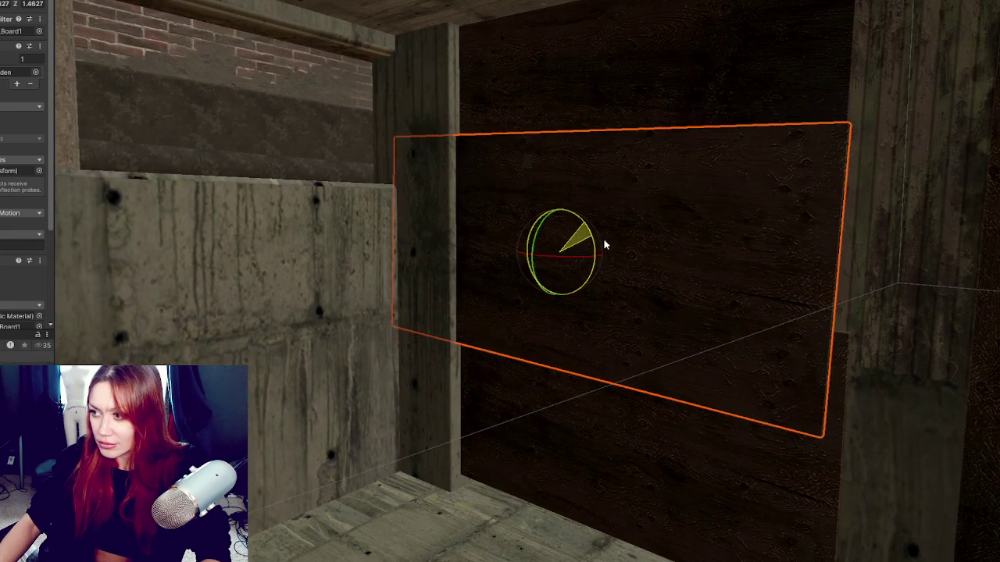
# - Lower the vertical striped board on the right-hand wall
pyautogui.moveTo(721, 263); pyautogui.dragTo(527, 226)
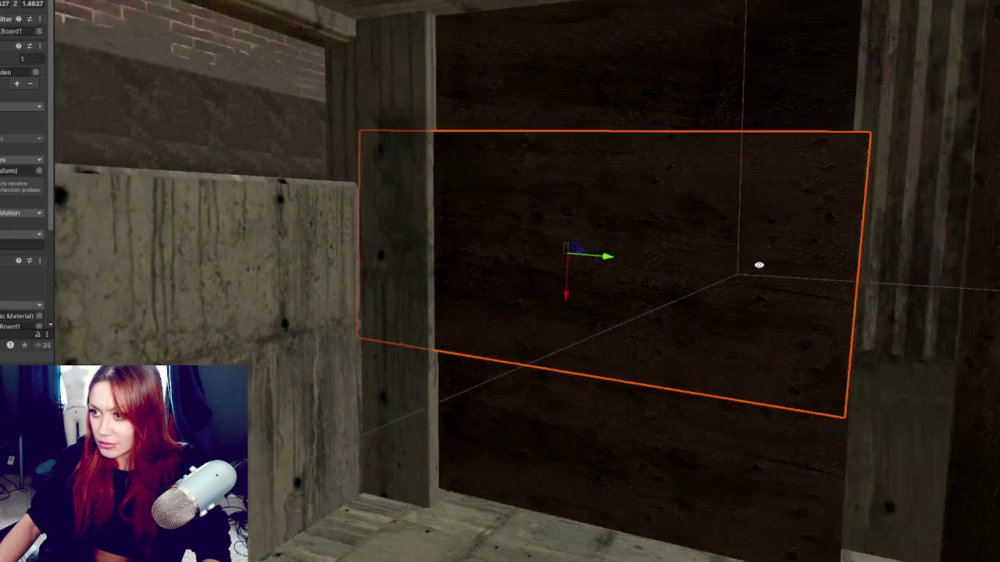
pyautogui.click(503, 216)
pyautogui.moveTo(474, 89)
pyautogui.mouseDown()
pyautogui.moveTo(495, 263)
pyautogui.moveTo(472, 282)
pyautogui.mouseUp()
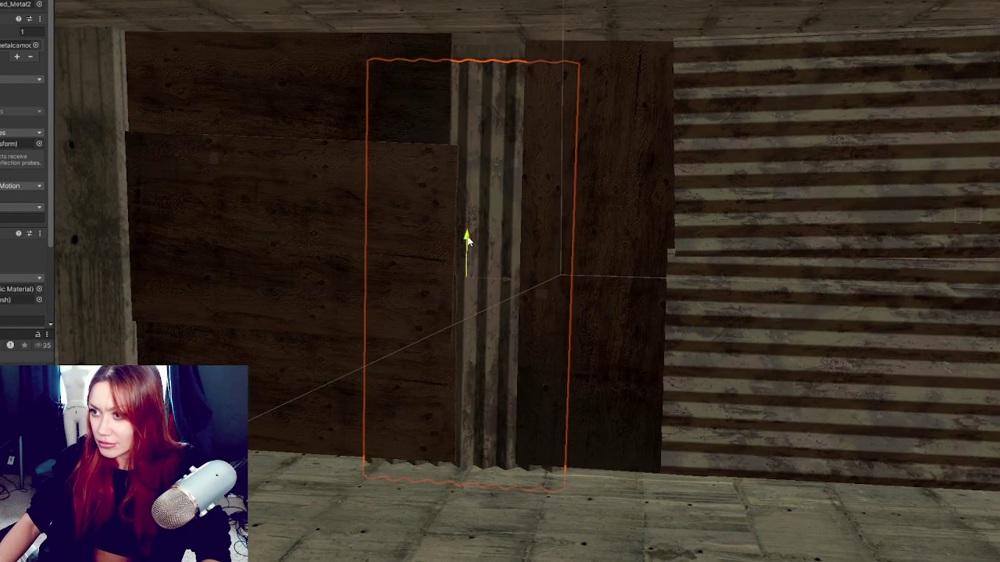
pyautogui.scroll(-3, 932, 247)
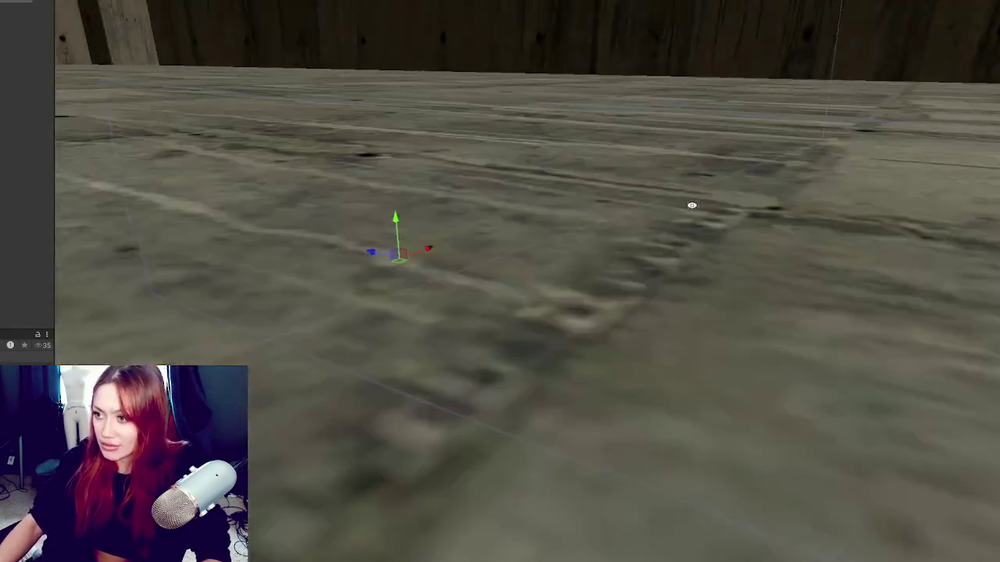
# - Slide the panel on the outer concrete wall to the left
pyautogui.moveTo(691, 206); pyautogui.dragTo(571, 213)
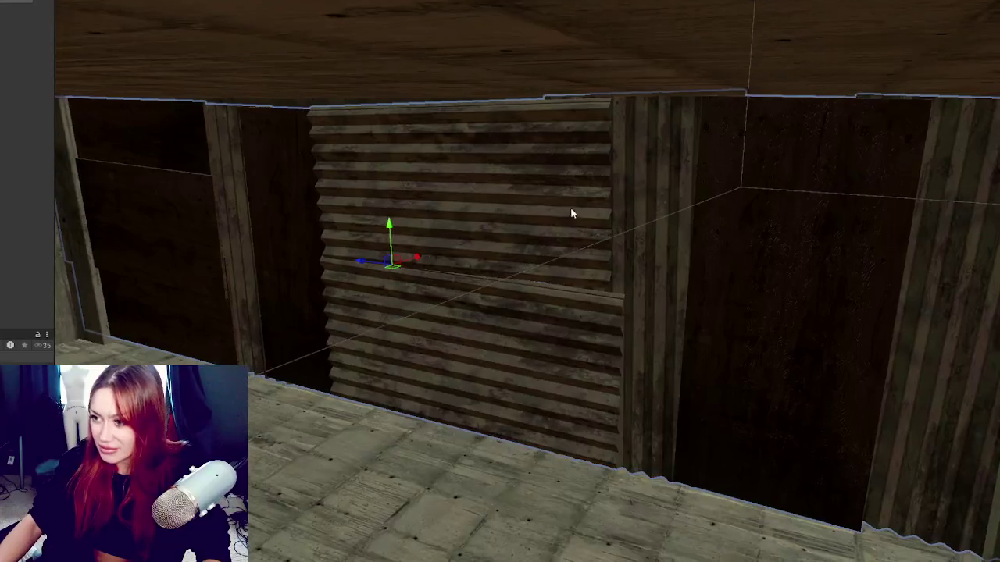
pyautogui.moveTo(410, 257)
pyautogui.mouseDown()
pyautogui.moveTo(352, 283)
pyautogui.moveTo(698, 248)
pyautogui.moveTo(308, 211)
pyautogui.moveTo(364, 231)
pyautogui.moveTo(547, 223)
pyautogui.mouseUp()
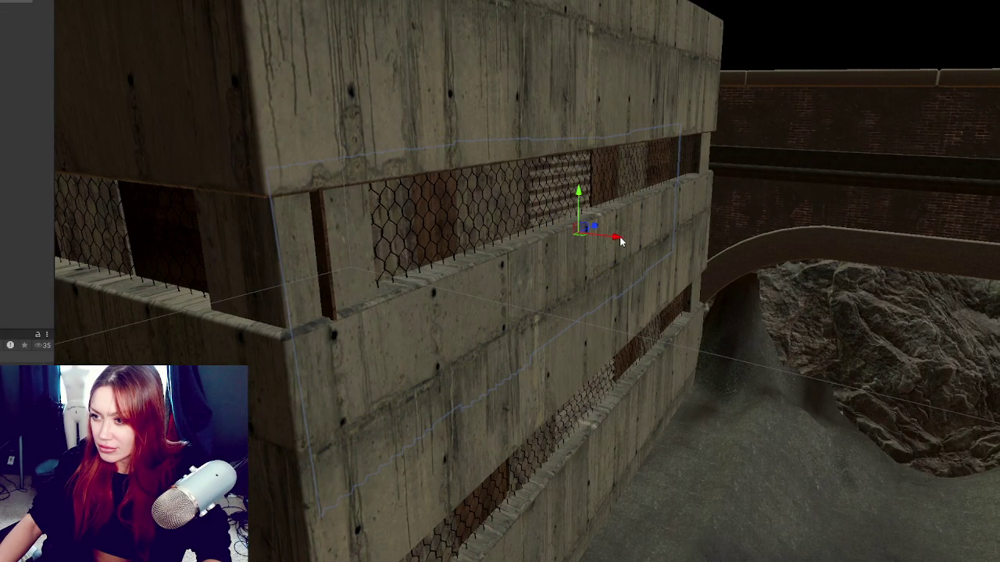
pyautogui.moveTo(619, 241); pyautogui.dragTo(492, 229)
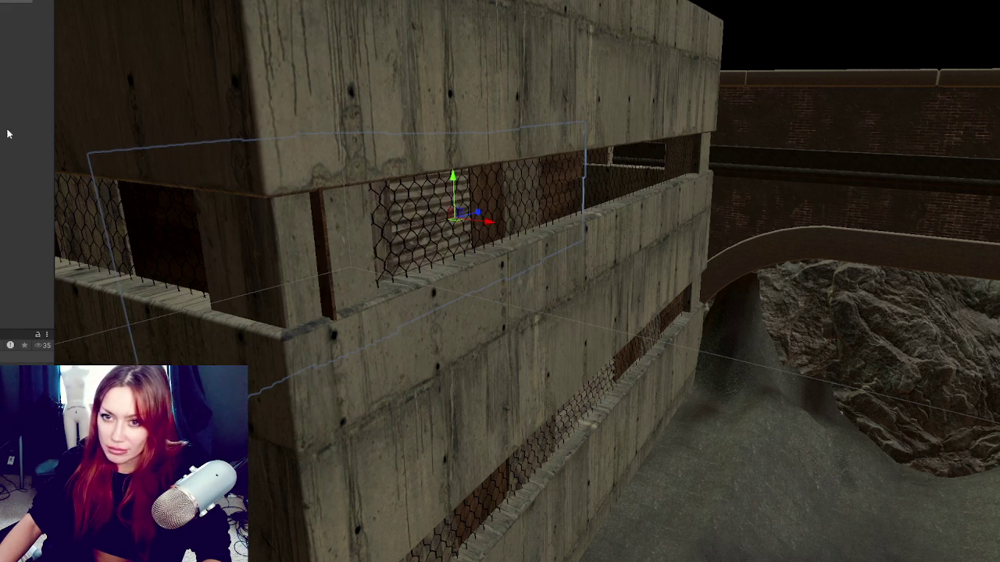
# - Undo the unwanted moves to restore the chain-link fence, then slide the mesh panel slightly right
pyautogui.hotkey('ctrl', 'z')
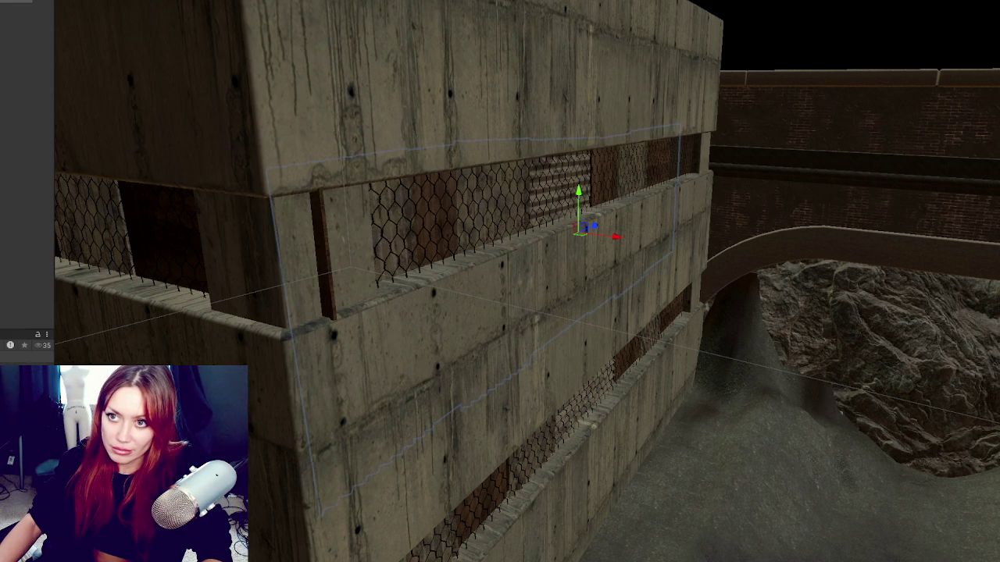
pyautogui.hotkey('ctrl', 'z')
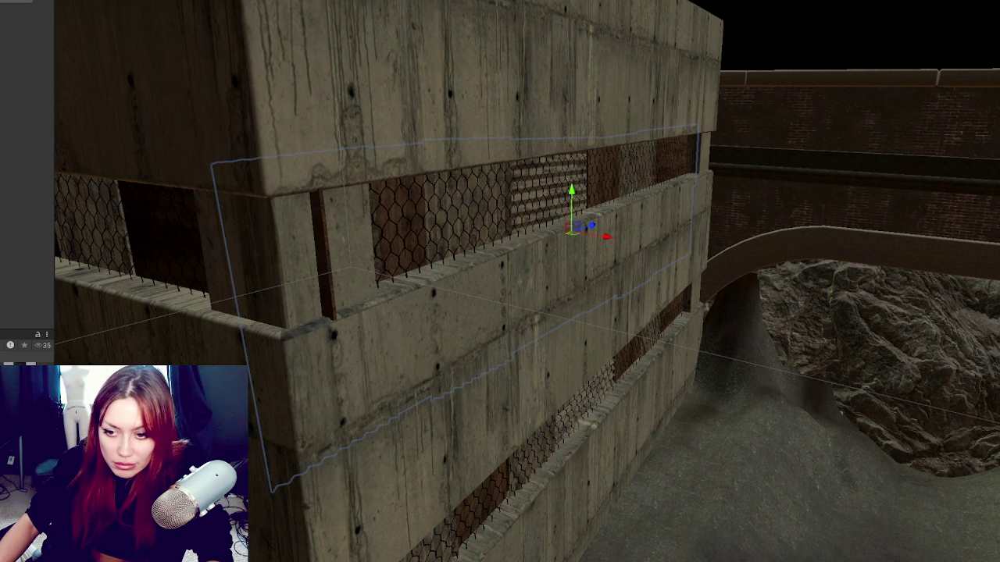
pyautogui.hotkey('ctrl', 'z')
pyautogui.hotkey('ctrl', 'z')
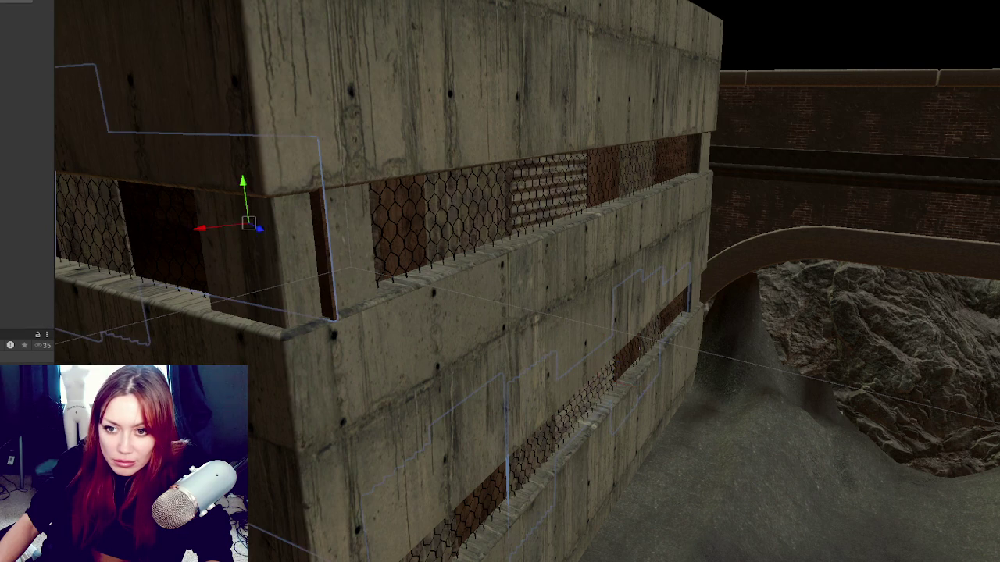
pyautogui.hotkey('ctrl', 'z')
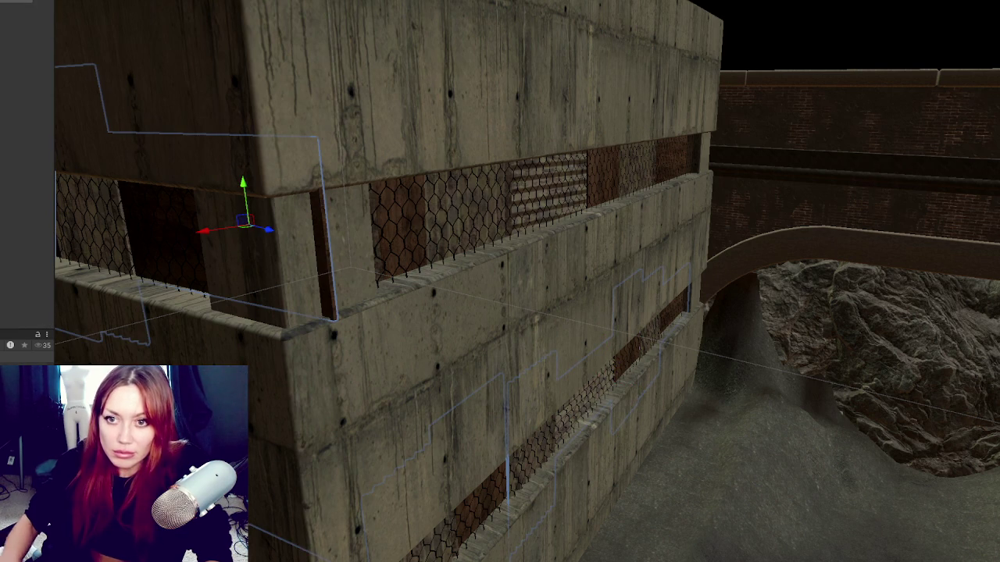
pyautogui.hotkey('ctrl', 'z')
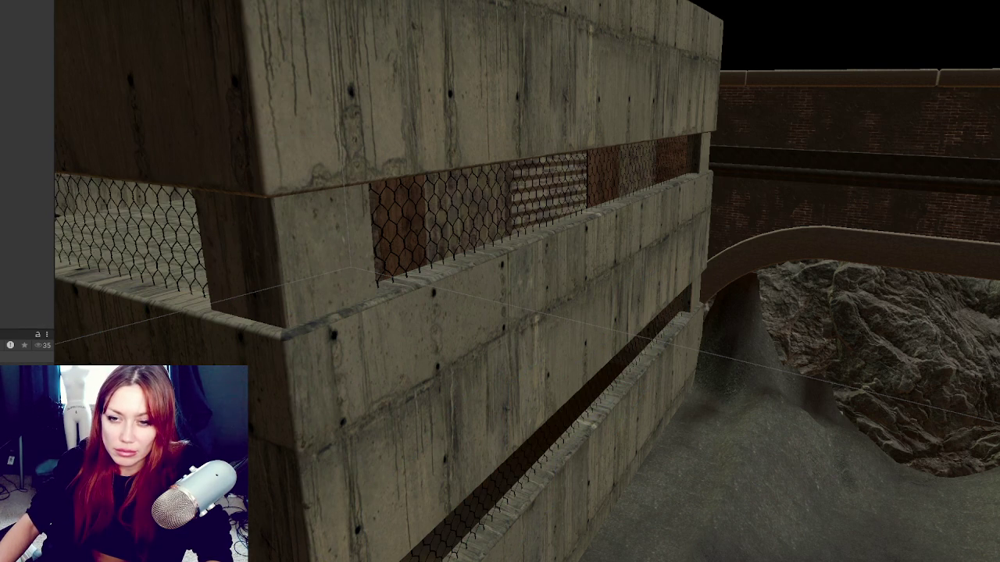
pyautogui.hotkey('ctrl', 'z')
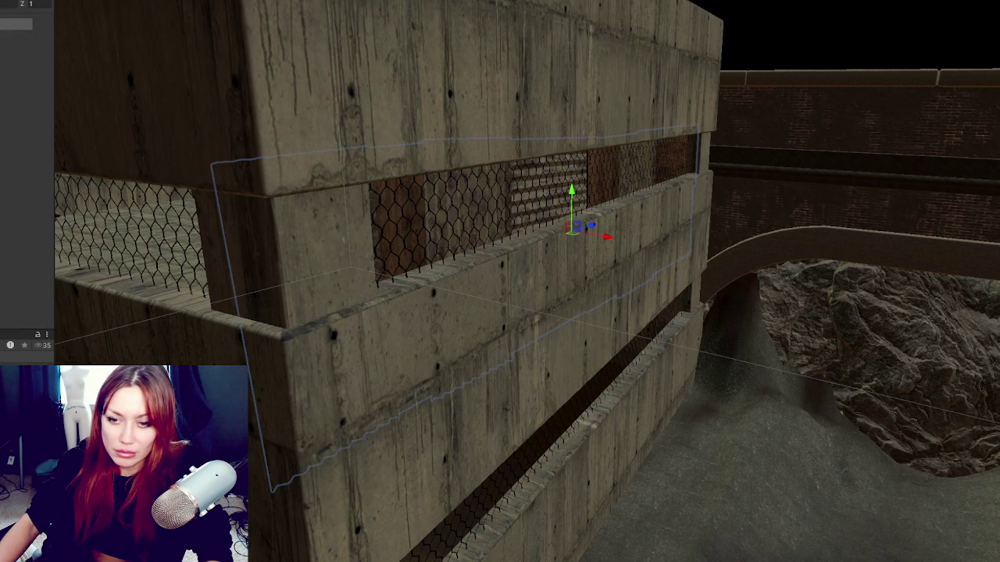
pyautogui.moveTo(607, 237)
pyautogui.mouseDown()
pyautogui.moveTo(453, 267)
pyautogui.moveTo(620, 257)
pyautogui.moveTo(616, 238)
pyautogui.mouseUp()
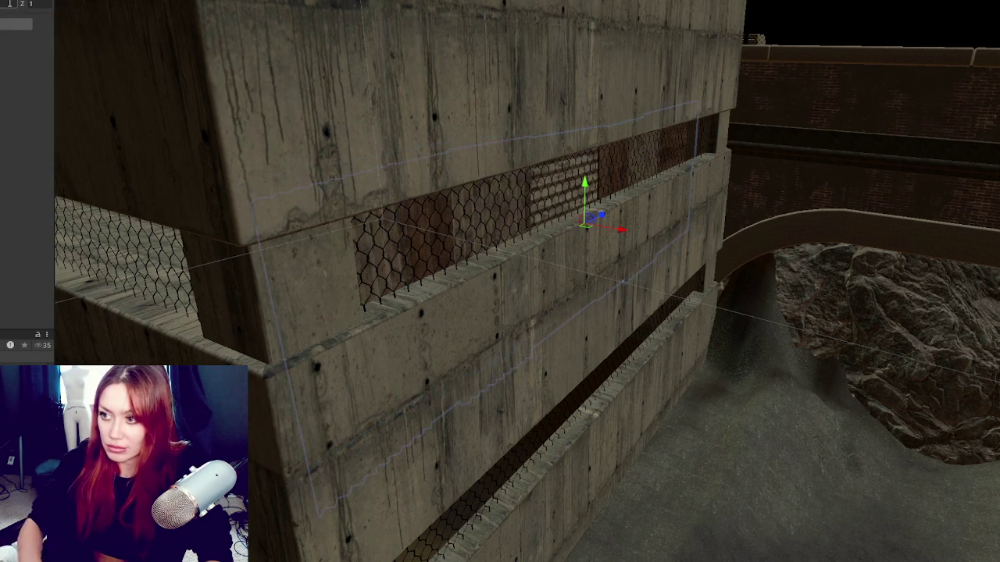
pyautogui.moveTo(621, 229)
pyautogui.mouseDown()
pyautogui.moveTo(655, 228)
pyautogui.moveTo(629, 230)
pyautogui.mouseUp()
# - Frame the chain-link fence and trial-rotate the dark panel outward, undoing the rotation
pyautogui.press('f')
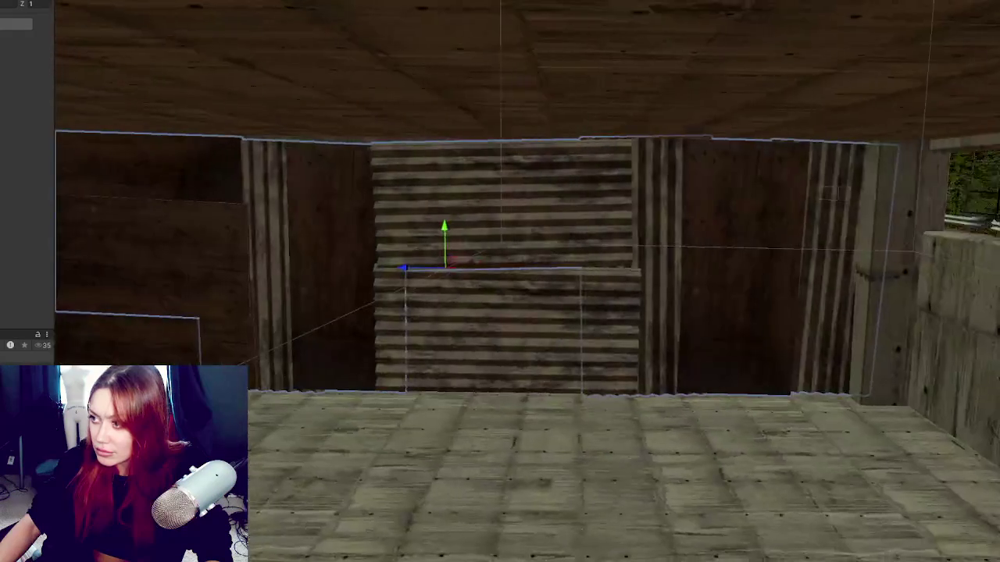
pyautogui.scroll(-2, 460, 266)
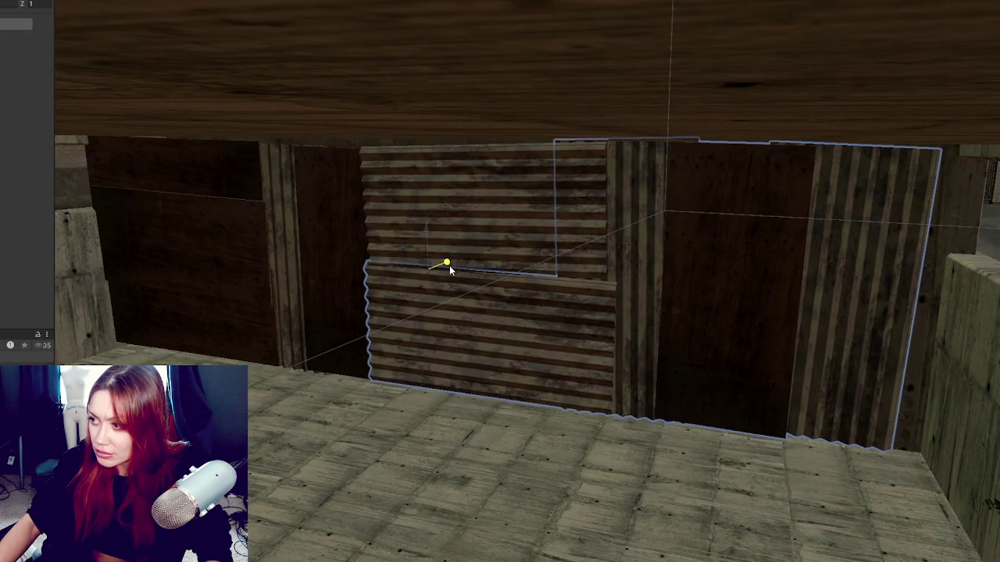
pyautogui.hotkey('ctrl', 'z')
pyautogui.press('f')
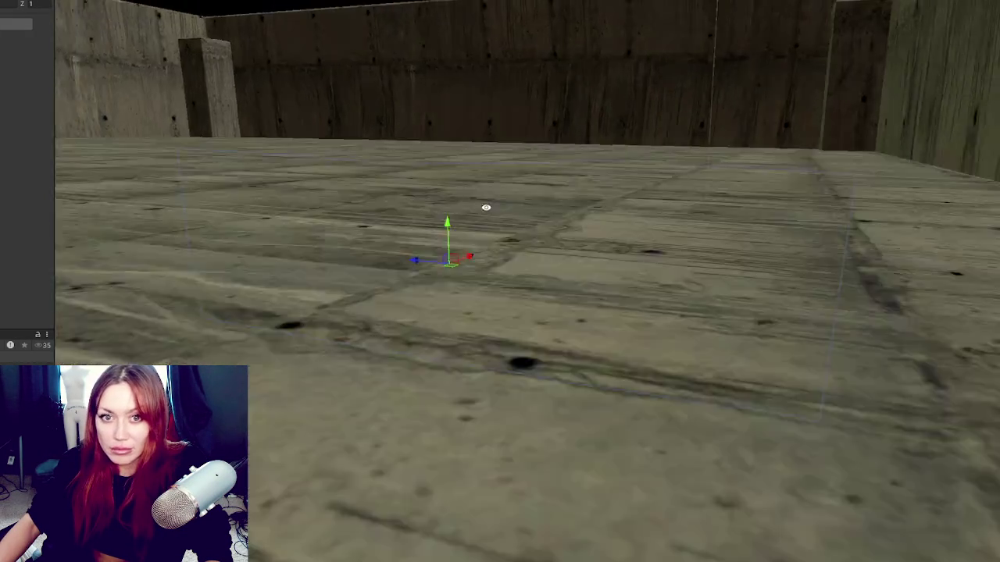
pyautogui.press('e')
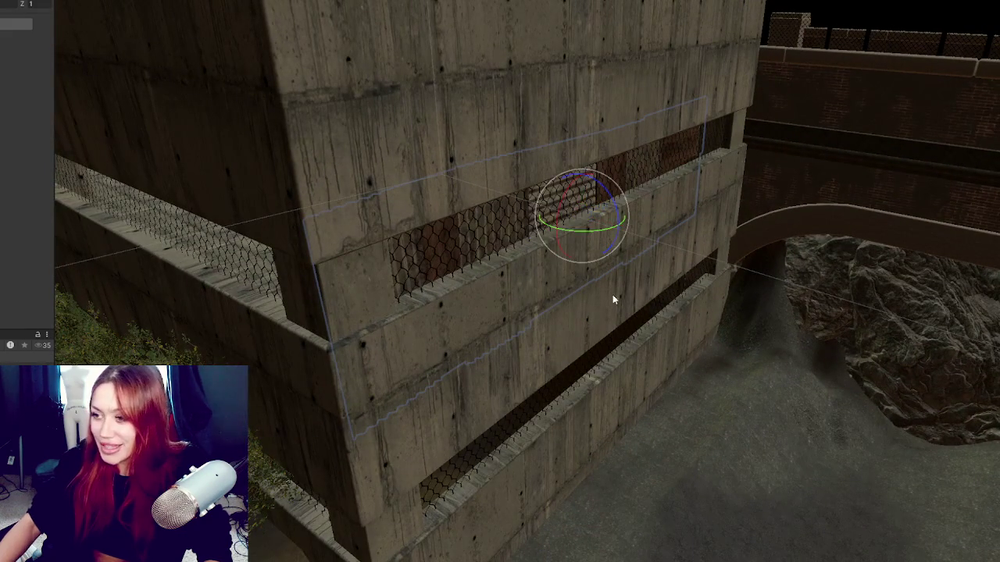
pyautogui.moveTo(609, 232); pyautogui.dragTo(494, 249)
pyautogui.press('w')
pyautogui.hotkey('ctrl', 'z')
pyautogui.hotkey('ctrl', 'z')
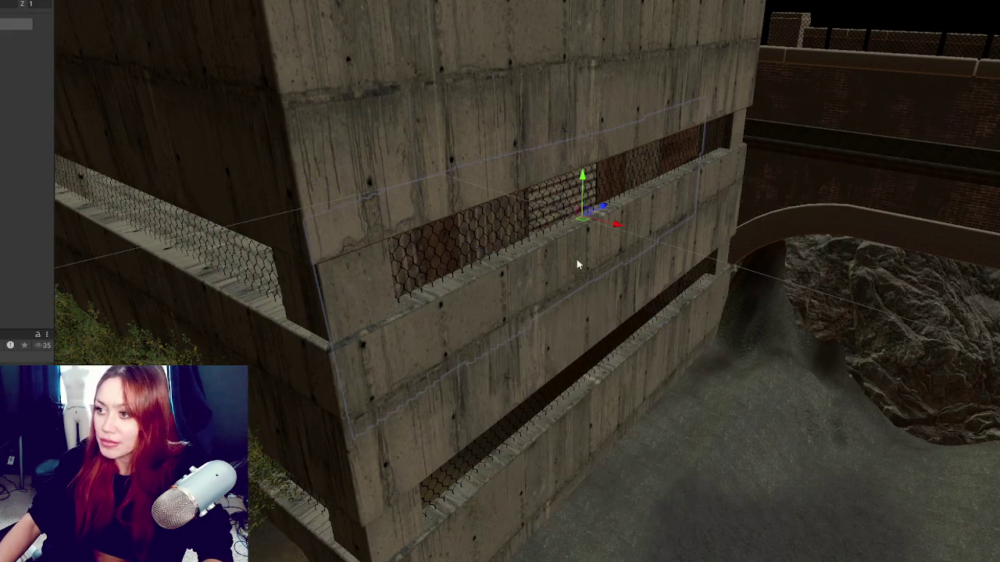
# - Swing the dark panel outward from the building and slide it and the corrugated panel left
pyautogui.press('e')
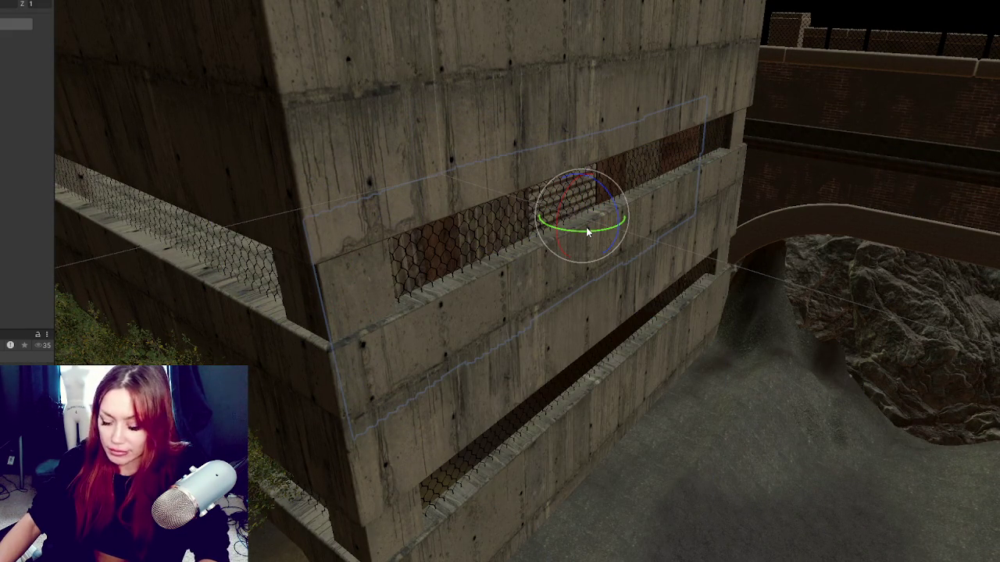
pyautogui.moveTo(591, 227)
pyautogui.mouseDown()
pyautogui.moveTo(435, 274)
pyautogui.moveTo(454, 268)
pyautogui.mouseUp()
pyautogui.press('w')
pyautogui.moveTo(559, 234)
pyautogui.mouseDown()
pyautogui.moveTo(324, 335)
pyautogui.moveTo(330, 339)
pyautogui.moveTo(256, 359)
pyautogui.moveTo(536, 276)
pyautogui.moveTo(616, 276)
pyautogui.moveTo(536, 276)
pyautogui.moveTo(552, 276)
pyautogui.mouseUp()
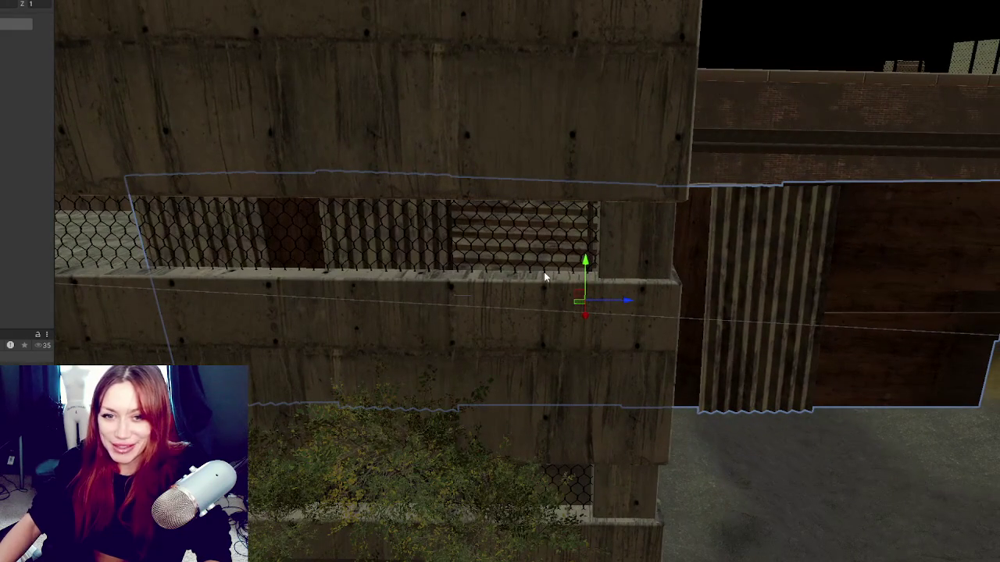
pyautogui.moveTo(621, 307)
pyautogui.mouseDown()
pyautogui.moveTo(223, 320)
pyautogui.moveTo(268, 308)
pyautogui.mouseUp()
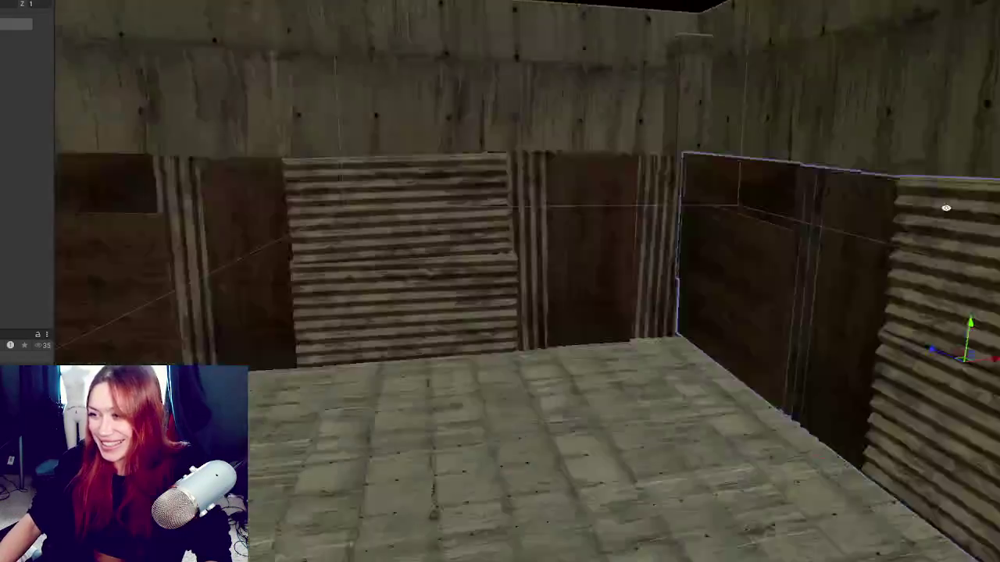
# - Shift the wall object left along its depth axis, viewing it from inside the wooden-walled room
pyautogui.moveTo(946, 207)
pyautogui.mouseDown()
pyautogui.moveTo(583, 201)
pyautogui.moveTo(719, 224)
pyautogui.moveTo(714, 256)
pyautogui.moveTo(579, 264)
pyautogui.moveTo(627, 252)
pyautogui.moveTo(642, 293)
pyautogui.moveTo(713, 298)
pyautogui.mouseUp()
pyautogui.moveTo(856, 311); pyautogui.dragTo(383, 285)
pyautogui.press('f')
pyautogui.moveTo(736, 249)
pyautogui.mouseDown()
pyautogui.moveTo(469, 255)
pyautogui.moveTo(542, 172)
pyautogui.moveTo(479, 214)
pyautogui.moveTo(643, 182)
pyautogui.moveTo(620, 169)
pyautogui.moveTo(746, 183)
pyautogui.moveTo(740, 190)
pyautogui.moveTo(720, 174)
pyautogui.moveTo(812, 197)
pyautogui.moveTo(781, 179)
pyautogui.moveTo(754, 174)
pyautogui.moveTo(781, 189)
pyautogui.moveTo(649, 160)
pyautogui.mouseUp()
pyautogui.press('e')
pyautogui.press('w')
pyautogui.press('e')
pyautogui.press('w')
pyautogui.moveTo(756, 139)
pyautogui.mouseDown()
pyautogui.moveTo(554, 161)
pyautogui.moveTo(414, 203)
pyautogui.moveTo(399, 182)
pyautogui.moveTo(449, 164)
pyautogui.moveTo(310, 196)
pyautogui.moveTo(138, 181)
pyautogui.moveTo(226, 169)
pyautogui.moveTo(513, 230)
pyautogui.moveTo(661, 232)
pyautogui.moveTo(487, 240)
pyautogui.mouseUp()
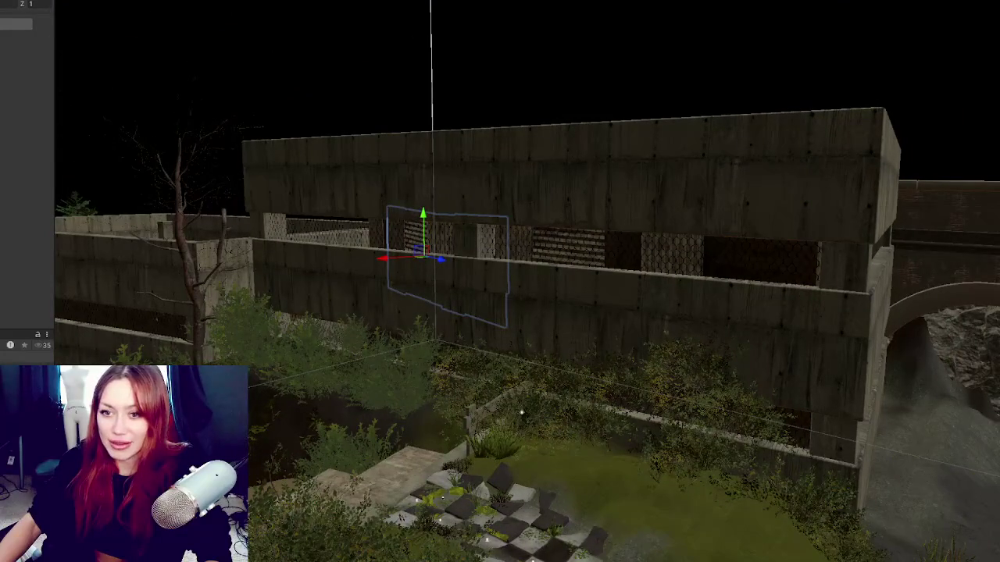
# - Lower the larger chain-link wall panel along Y, raise it back to height, and deselect it
pyautogui.click(455, 268)
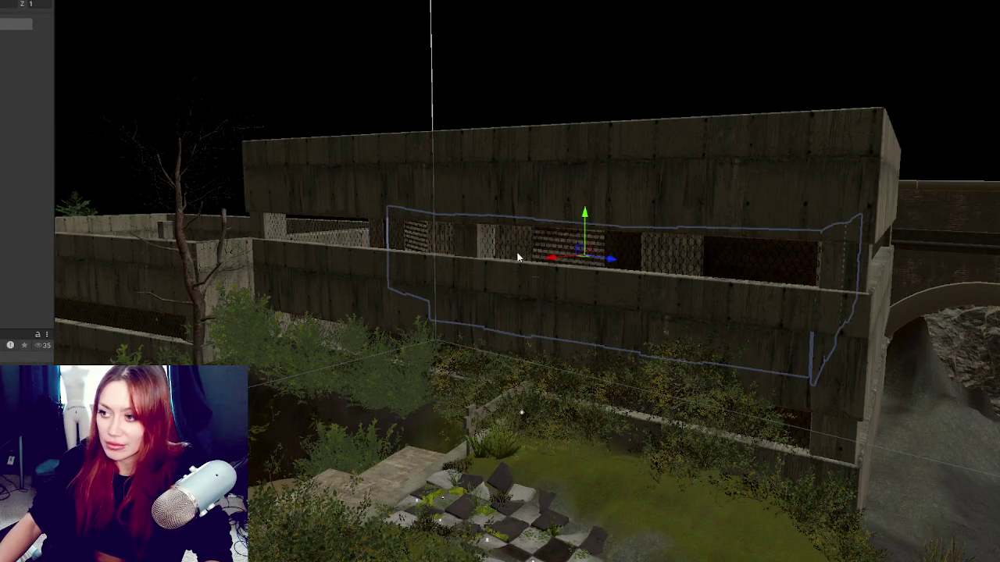
pyautogui.moveTo(591, 212)
pyautogui.mouseDown()
pyautogui.moveTo(592, 308)
pyautogui.moveTo(520, 268)
pyautogui.moveTo(476, 261)
pyautogui.moveTo(478, 241)
pyautogui.moveTo(498, 234)
pyautogui.mouseUp()
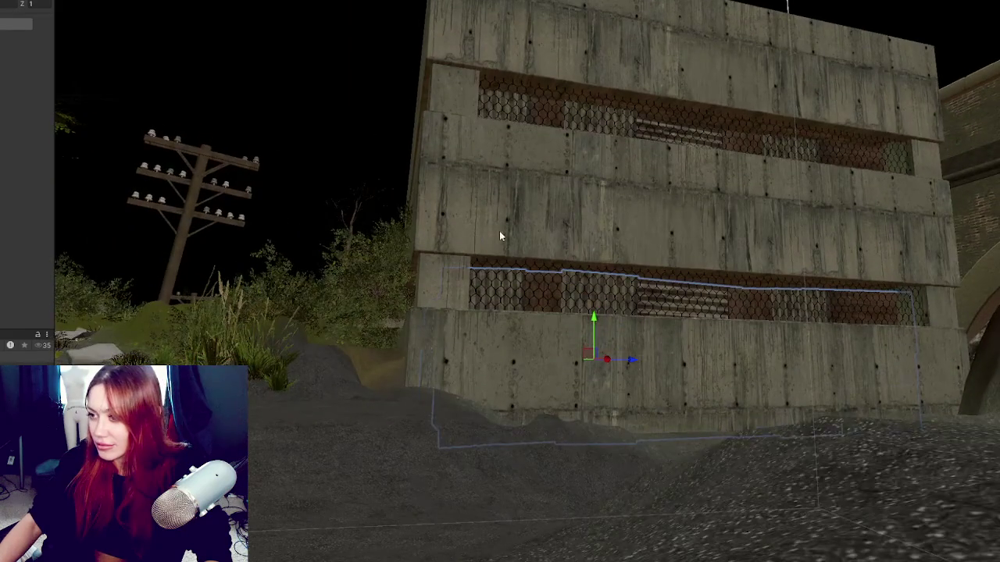
pyautogui.moveTo(595, 320); pyautogui.dragTo(602, 309)
pyautogui.moveTo(601, 308); pyautogui.dragTo(642, 293)
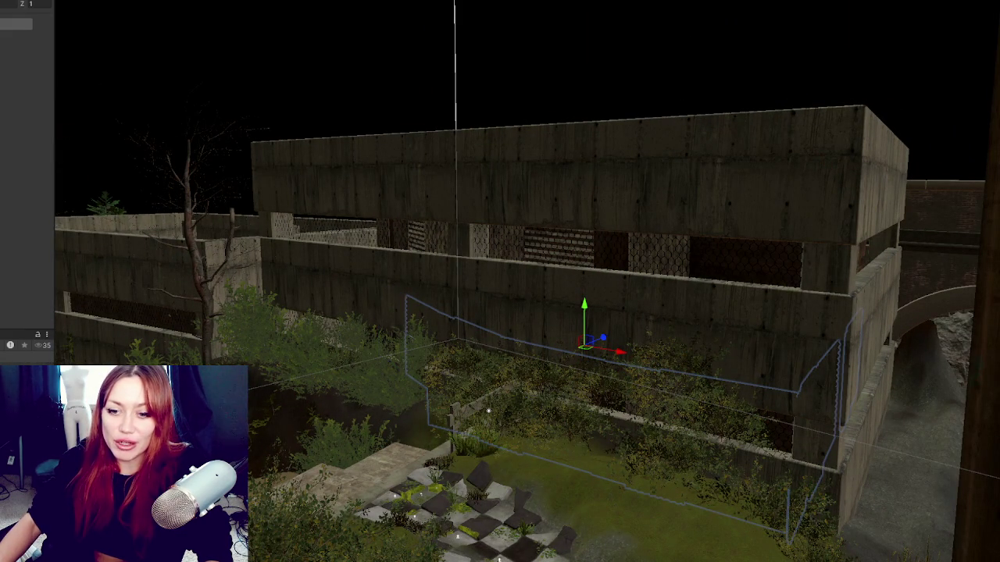
pyautogui.click(423, 5)
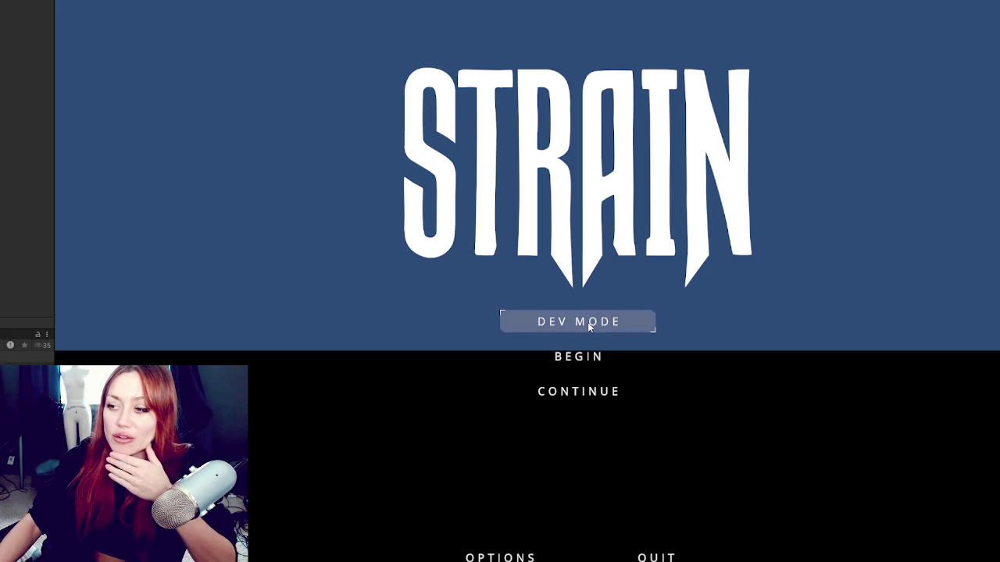
# - Continue the game from the STRAIN title menu and toggle the status bars
pyautogui.click(586, 393)
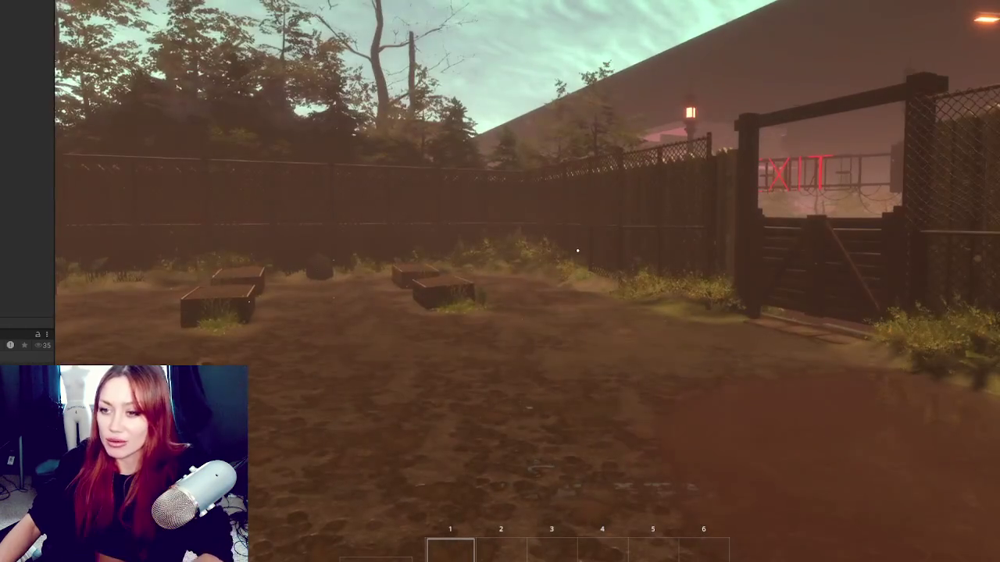
pyautogui.press('Tab')
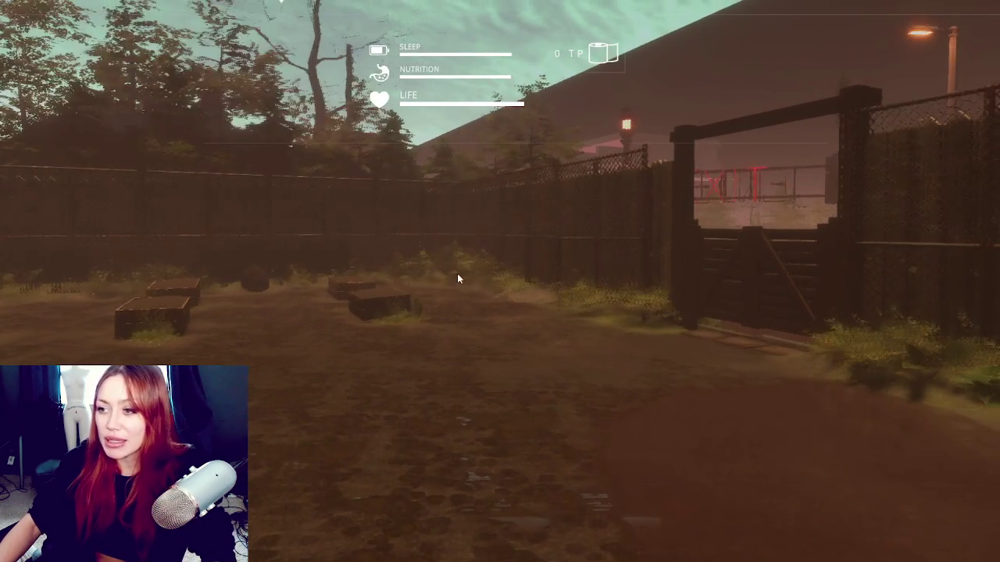
pyautogui.press('Tab')
# - Walk through the wooden gate and the EXIT gate toward the parking garage building
pyautogui.press('w')
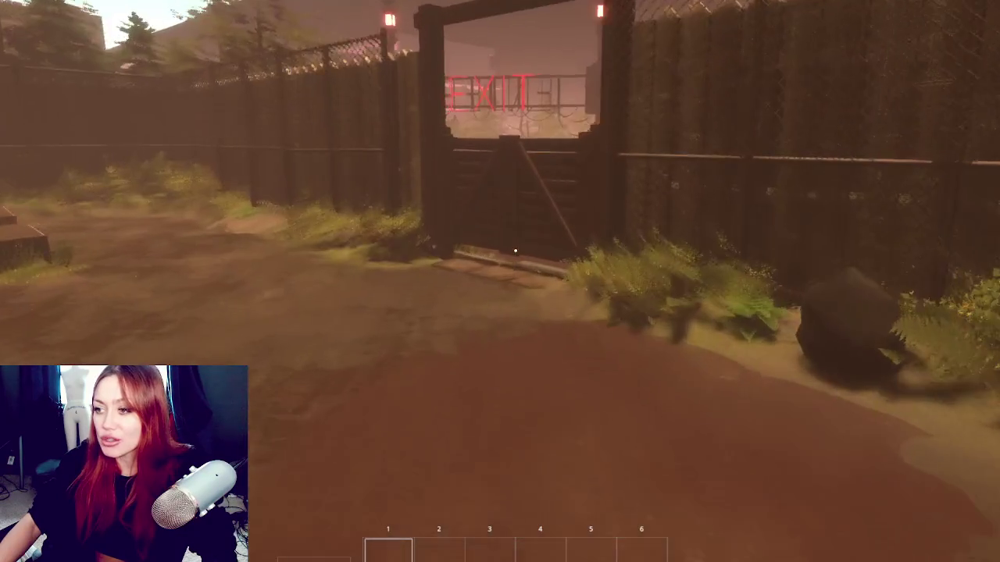
pyautogui.press('e')
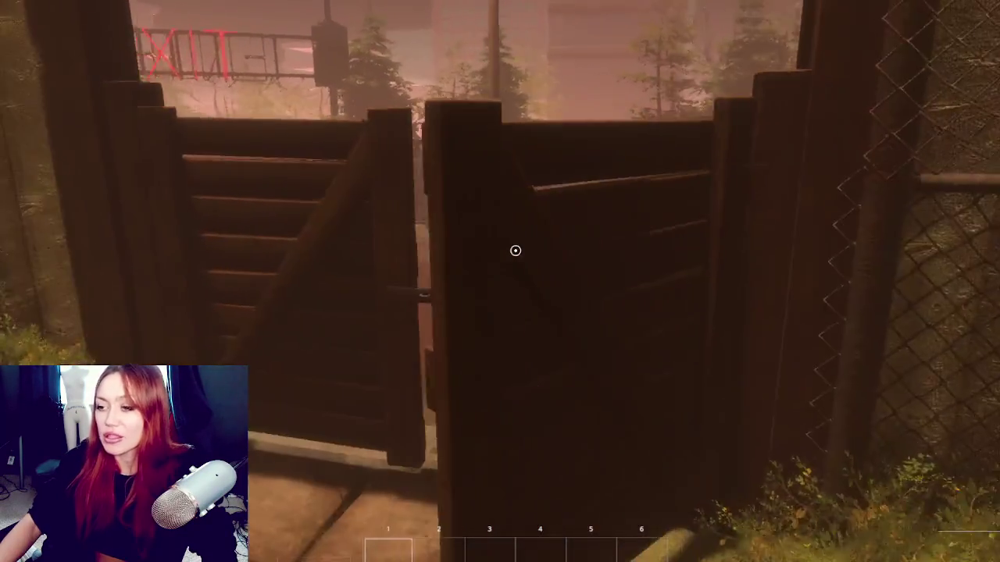
pyautogui.press('w')
pyautogui.press('w')
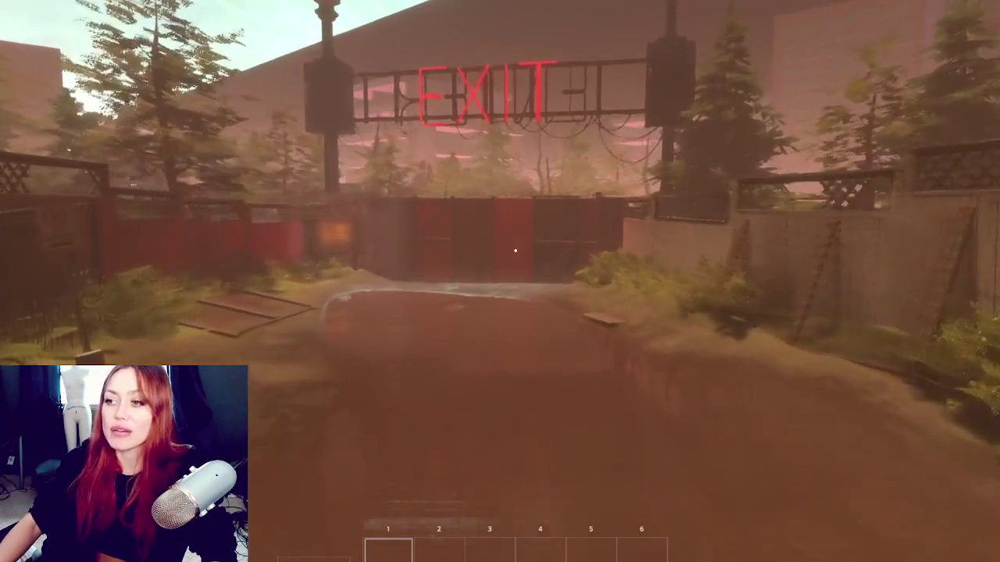
pyautogui.press('w')
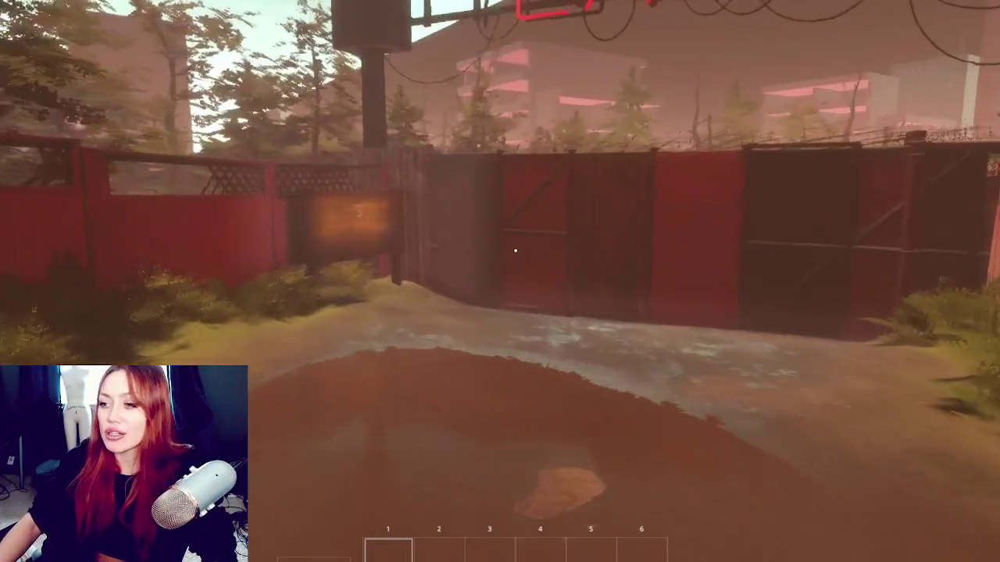
pyautogui.press('w')
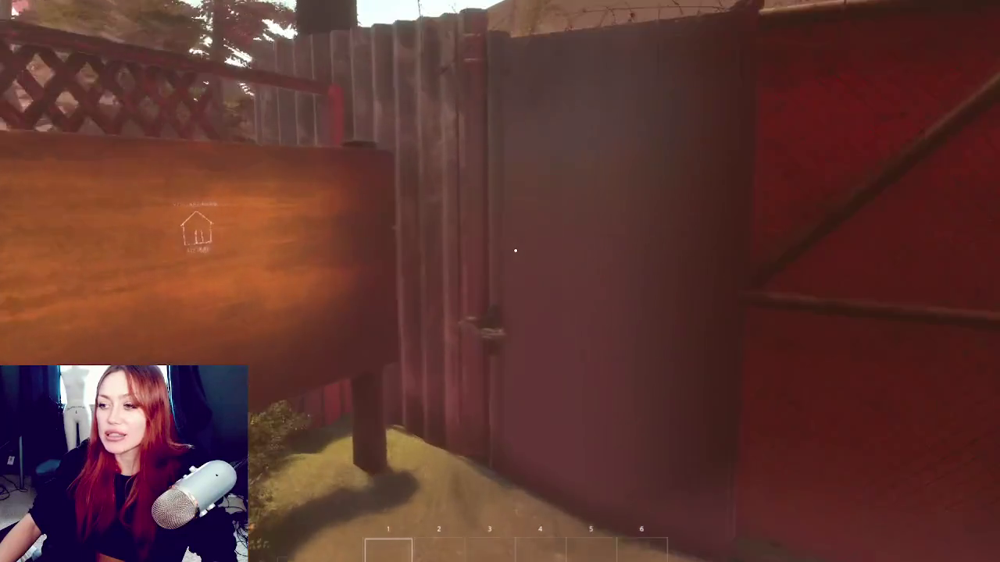
pyautogui.press('e')
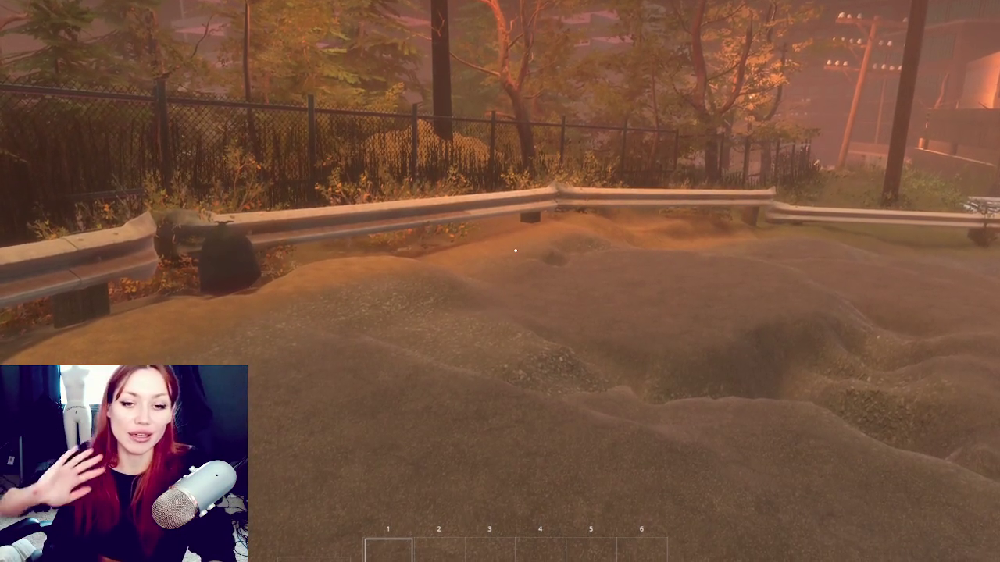
pyautogui.press('w')
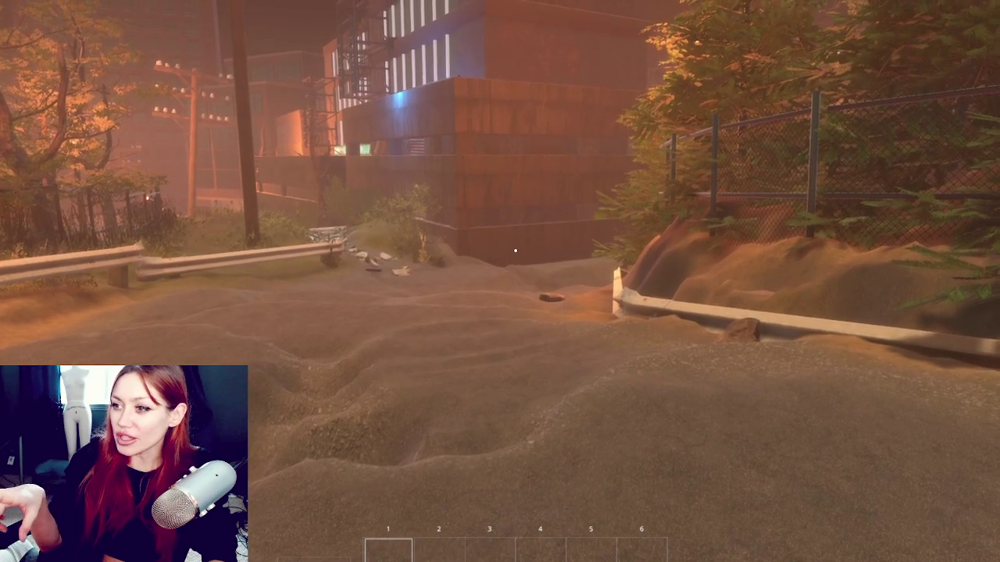
pyautogui.press('Tab')
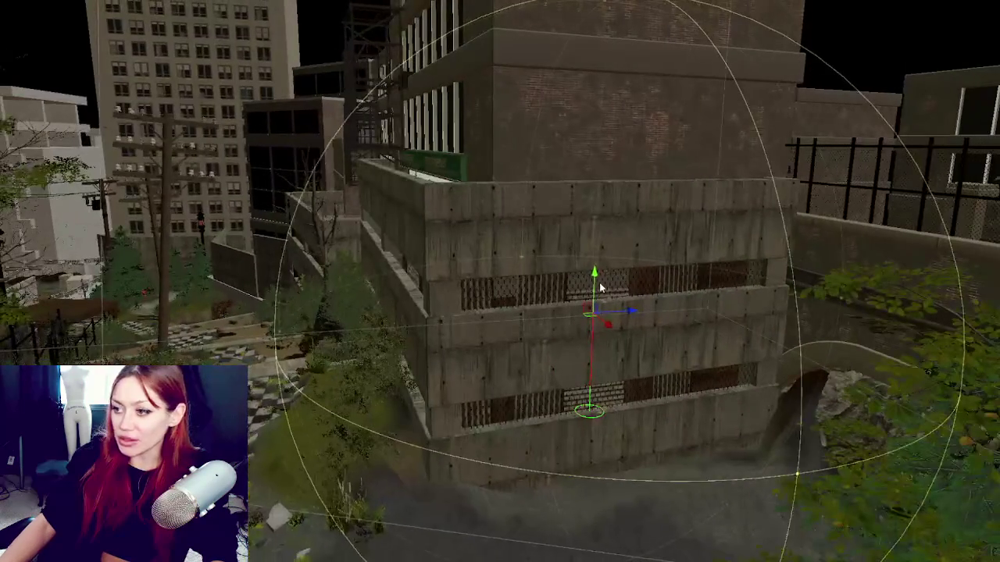
# - Raise the garage light, switch its intensity unit to Lux with a 0 intensity edit, and shift it sideways
pyautogui.moveTo(600, 289); pyautogui.dragTo(614, 247)
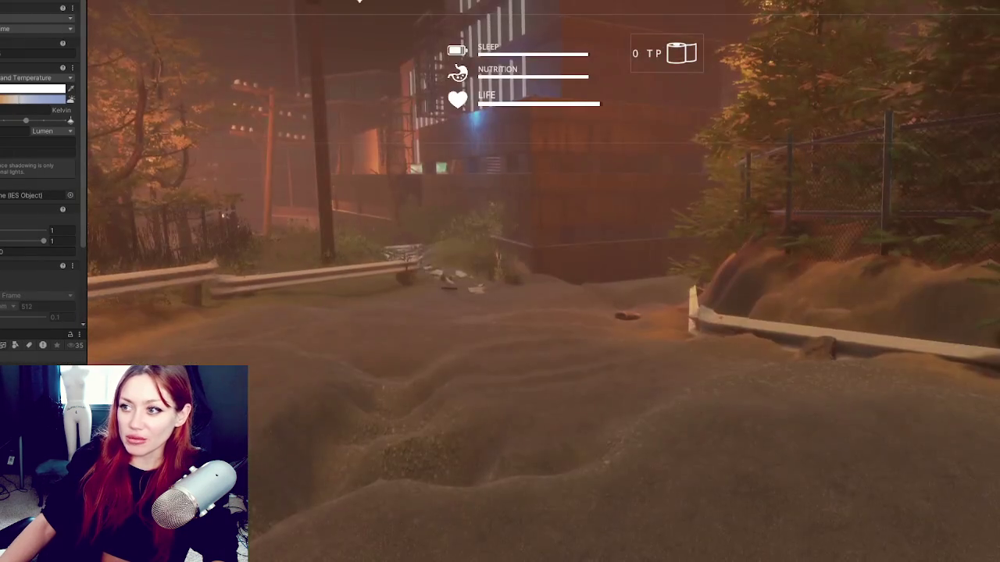
pyautogui.click(52, 131)
pyautogui.click(41, 163)
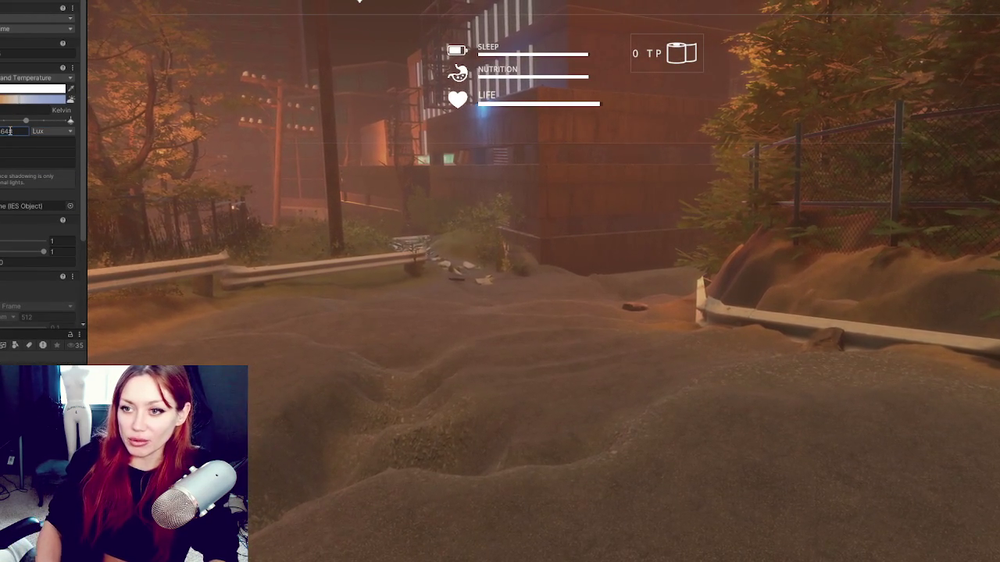
pyautogui.write('0')
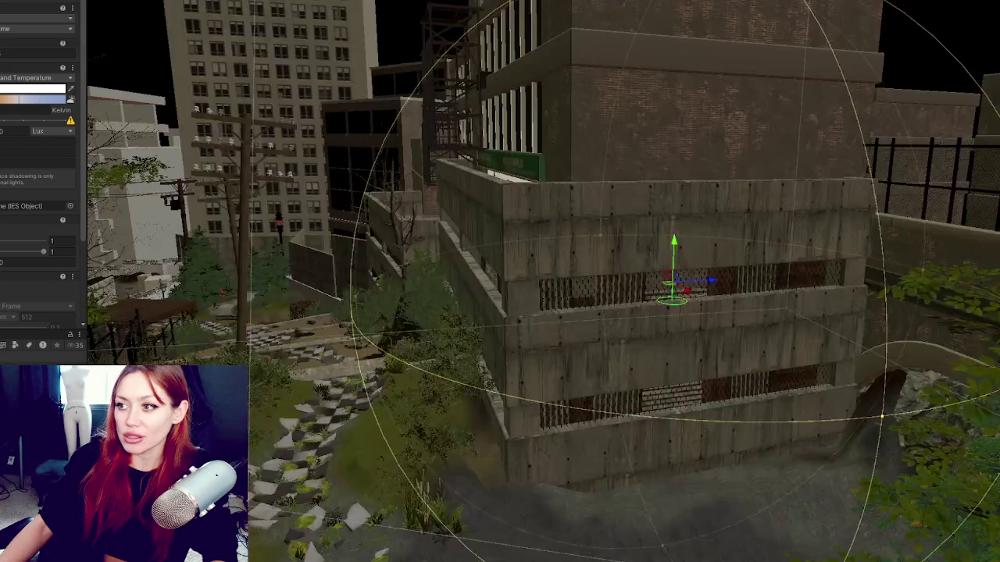
pyautogui.moveTo(714, 283); pyautogui.dragTo(640, 286)
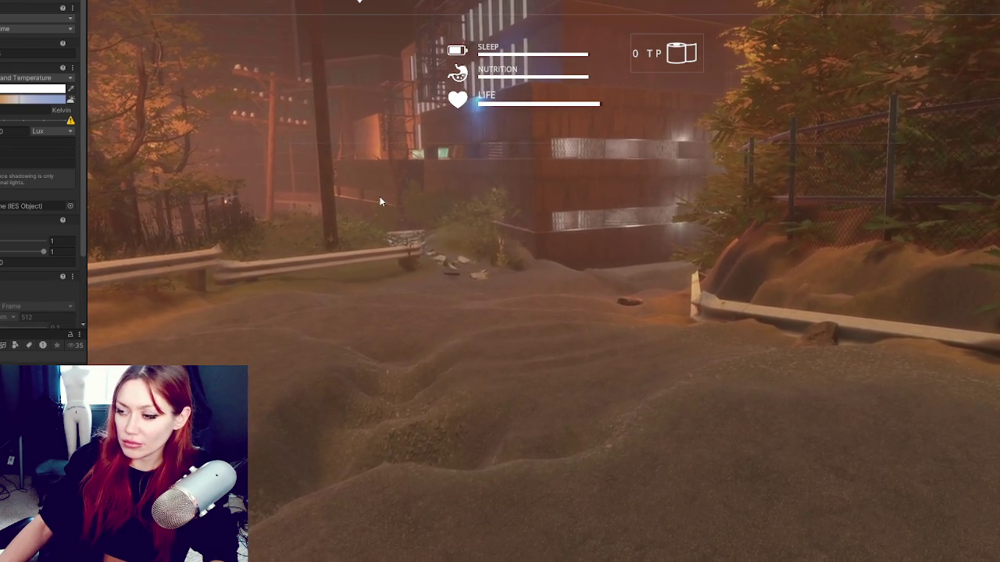
# - Walk past the guardrail and bushes, down the stone path, onto the courtyard ledge
pyautogui.click(380, 201)
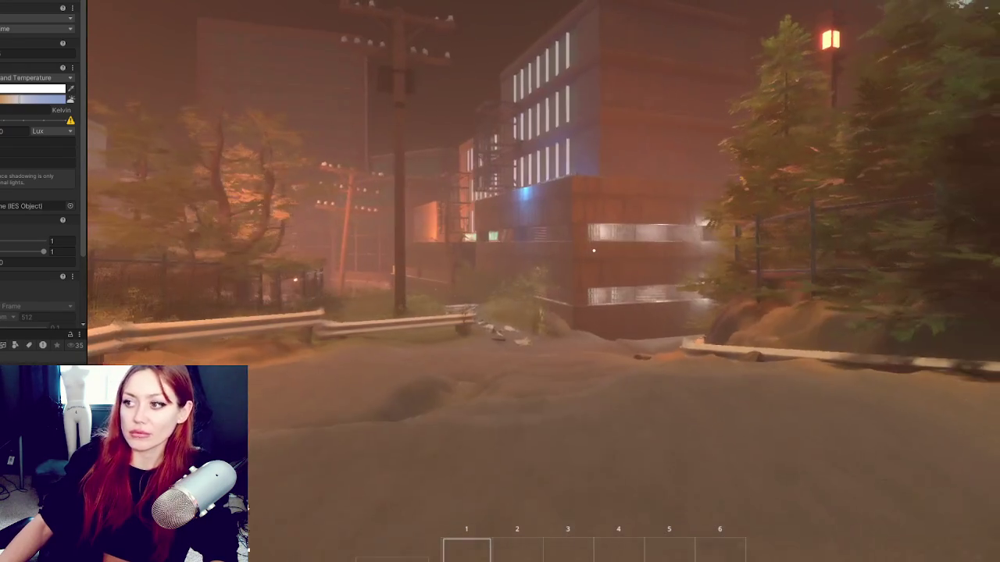
pyautogui.press('w')
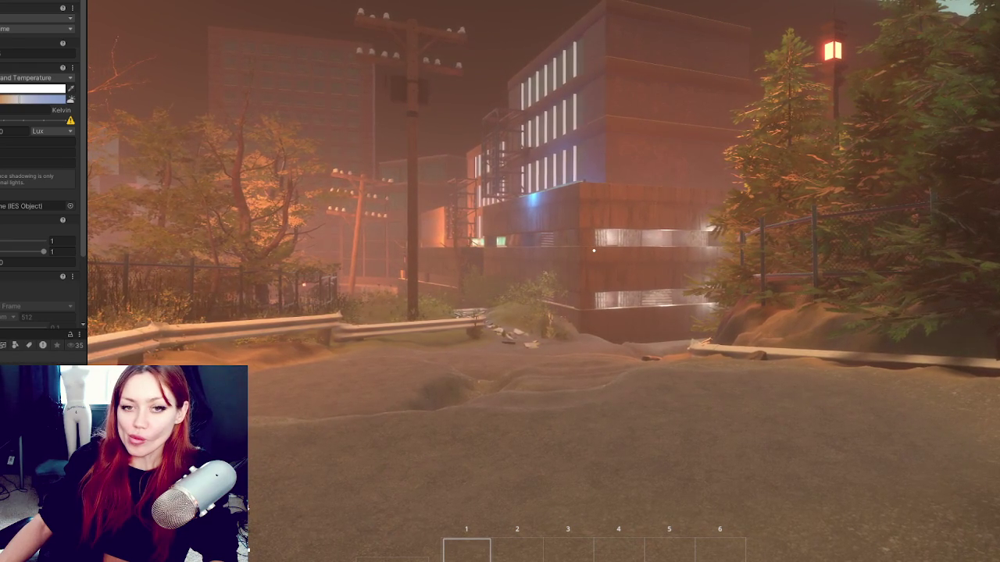
pyautogui.press('w')
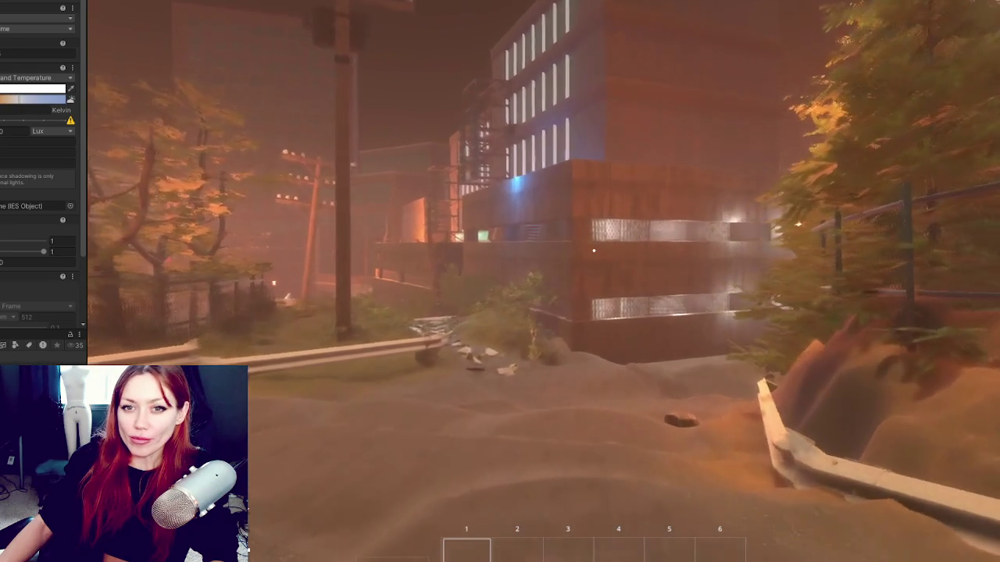
pyautogui.press('w')
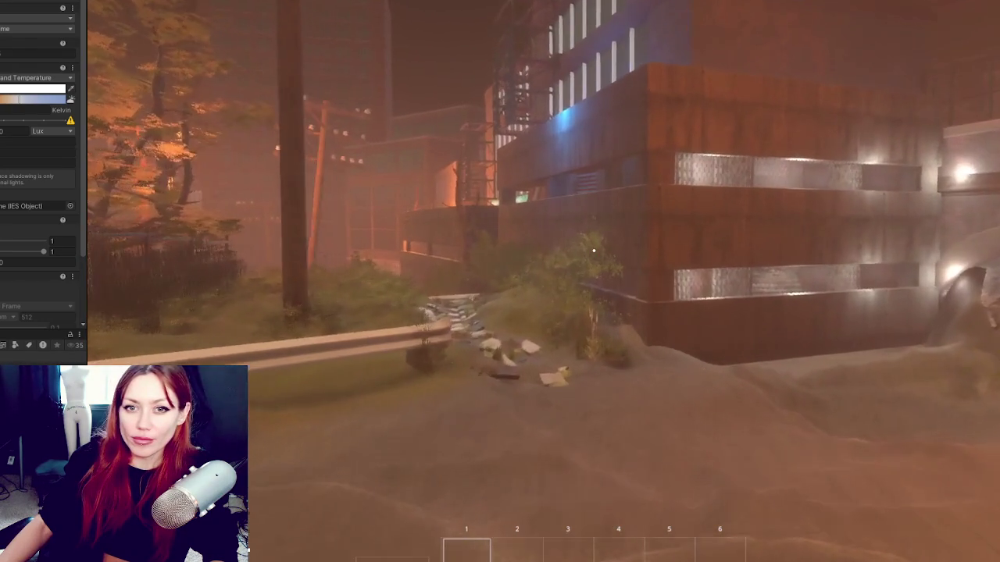
pyautogui.press('w')
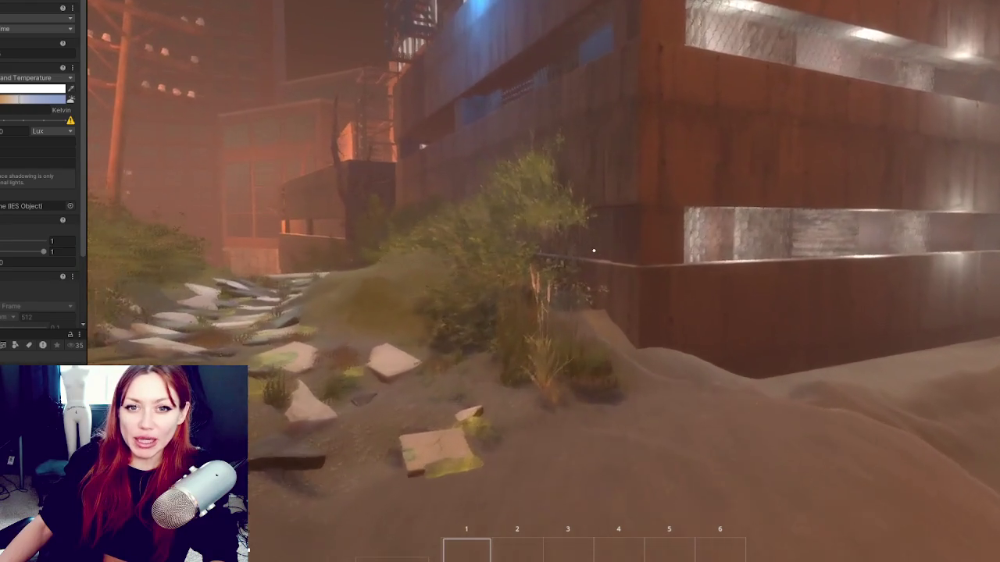
pyautogui.press('w')
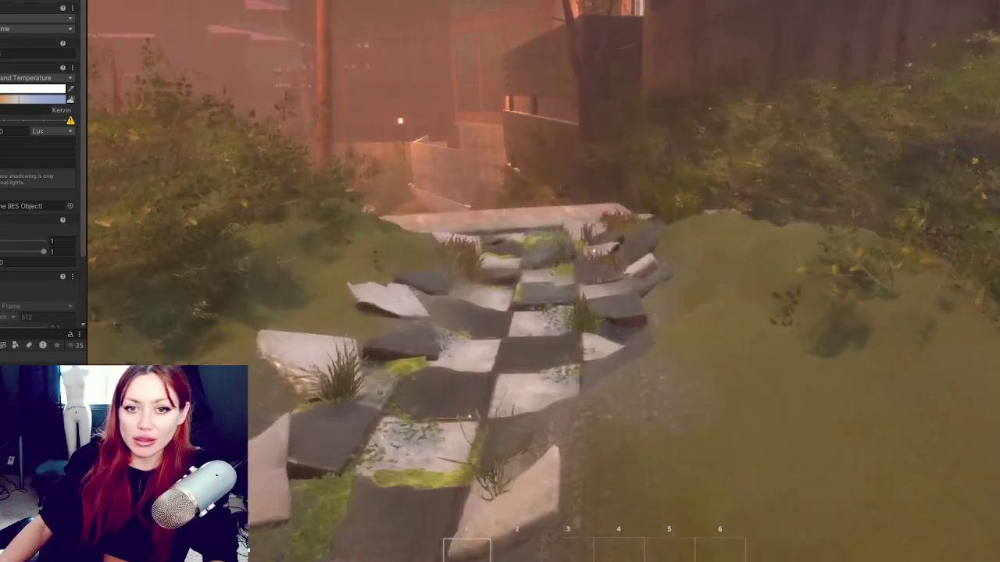
pyautogui.press('w')
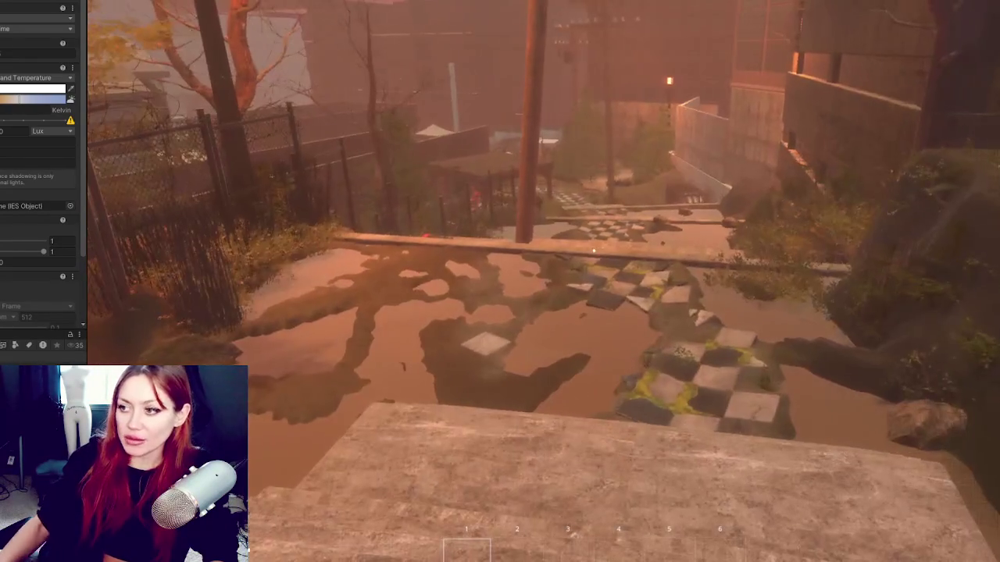
pyautogui.press('w')
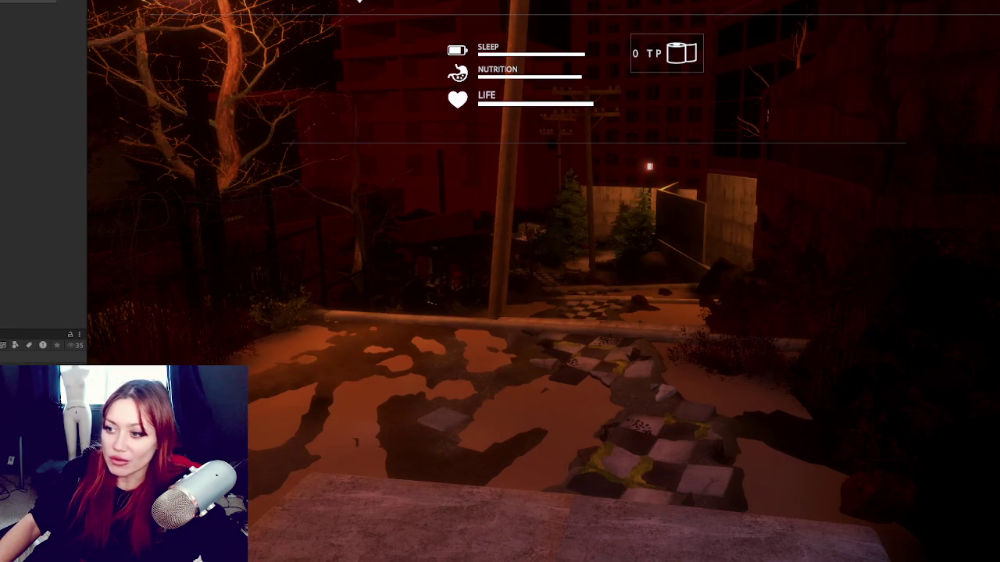
# - Walk to the wall, look around the street, pole and buildings, then onto the concrete stairs
pyautogui.press('w')
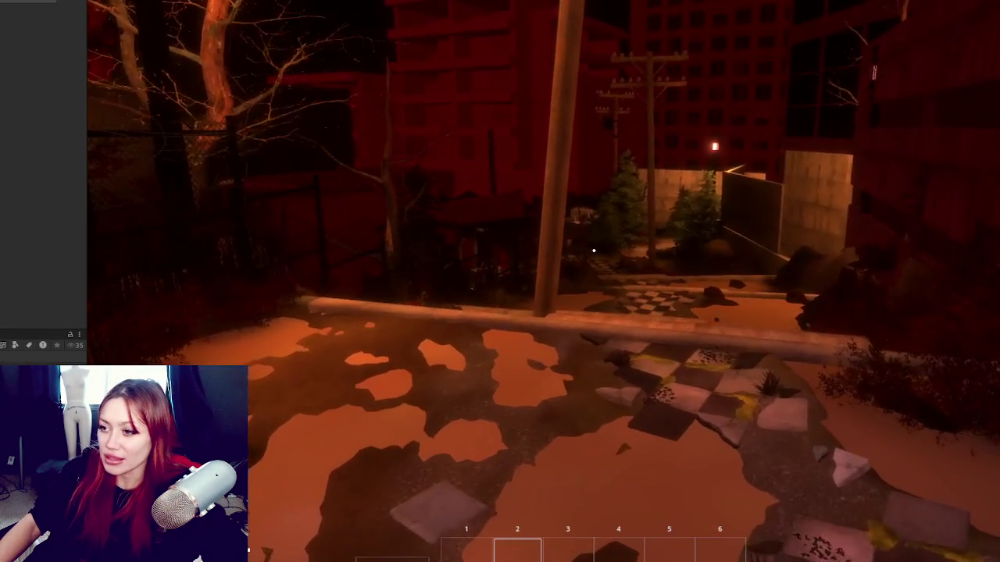
pyautogui.press('w')
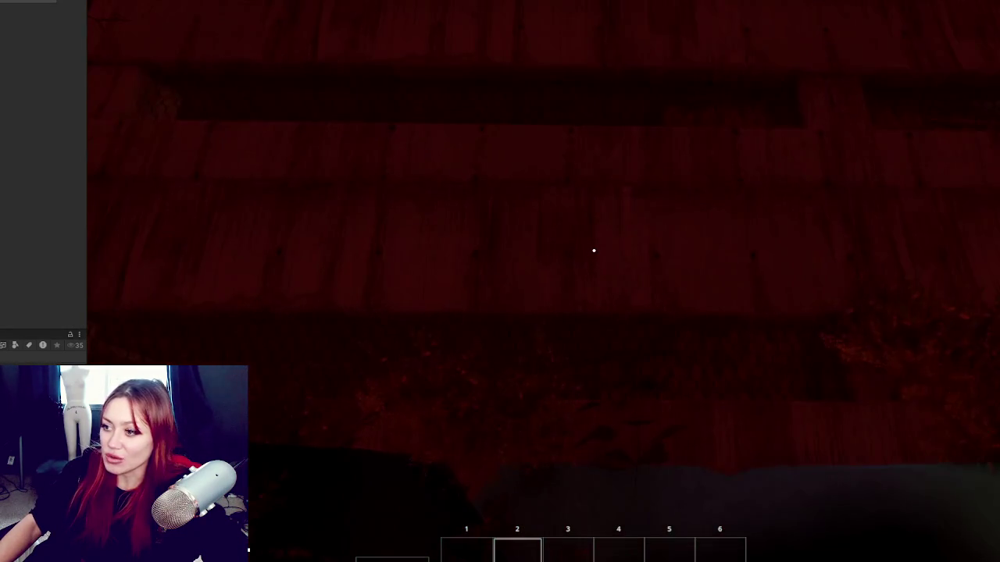
pyautogui.press('w')
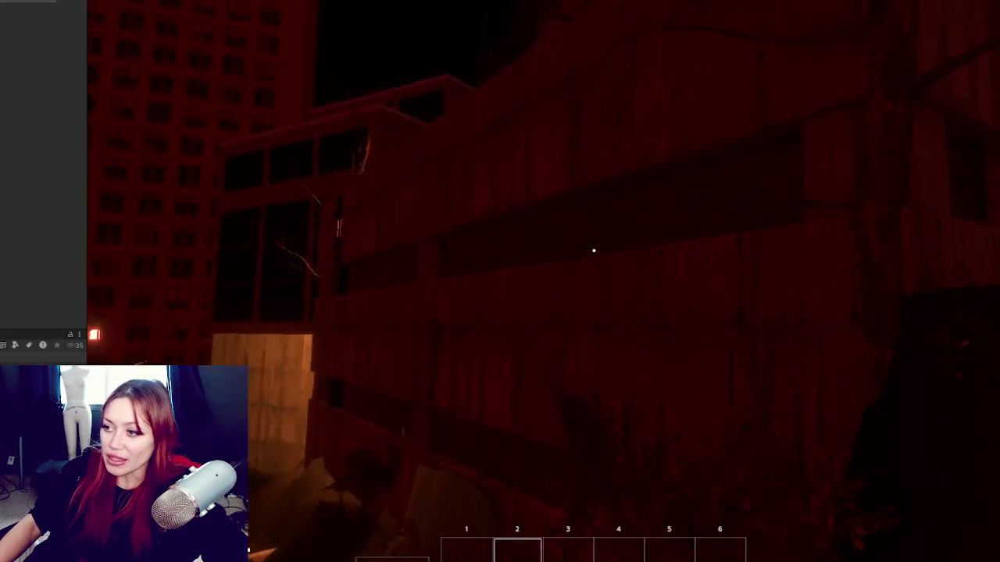
pyautogui.press('w')
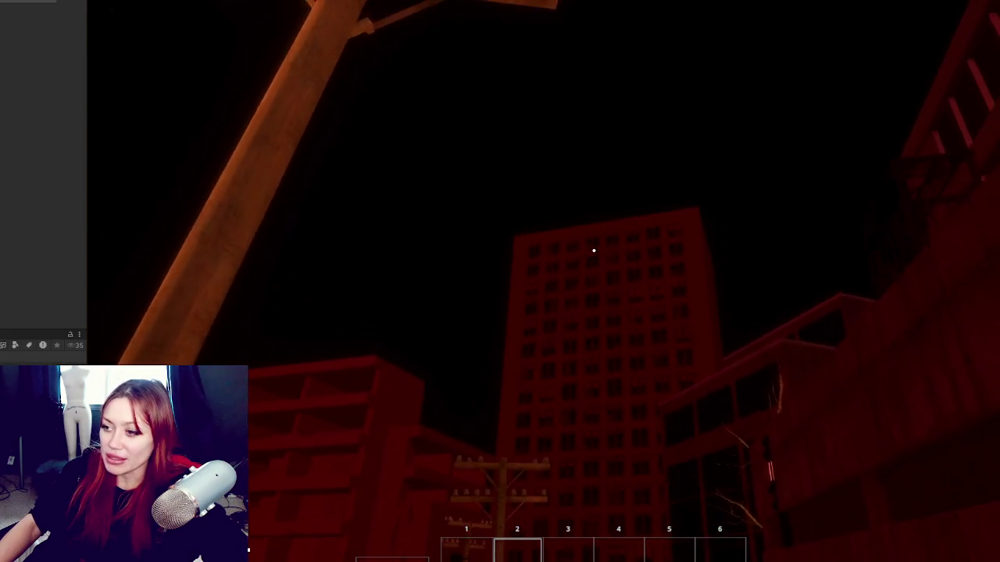
pyautogui.press('w')
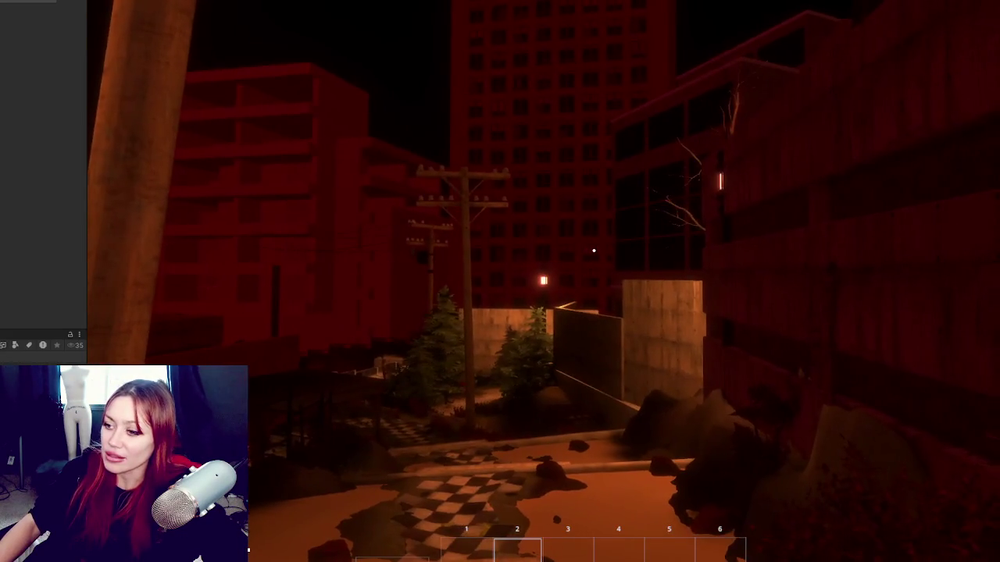
pyautogui.press('w')
pyautogui.press('w')
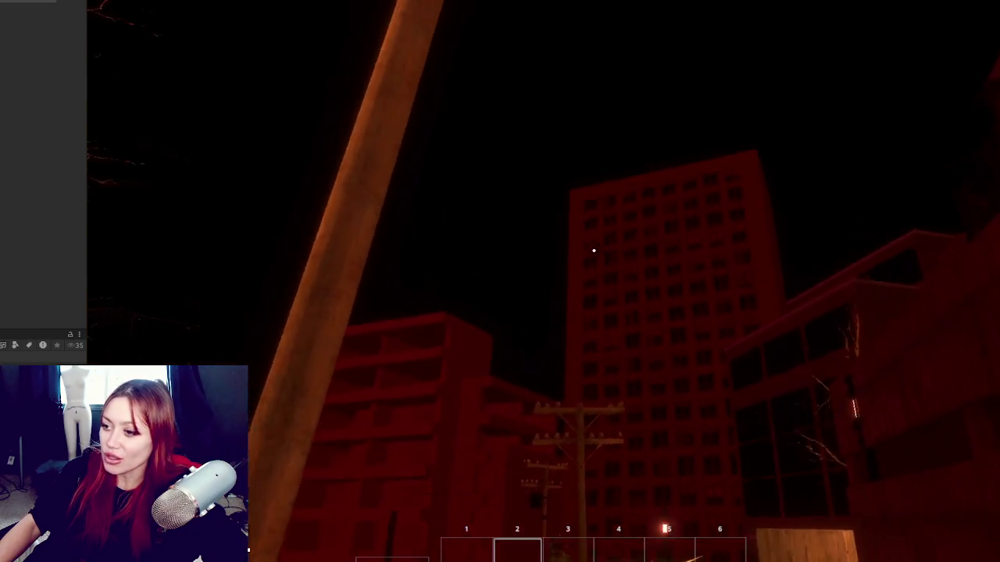
pyautogui.press('w')
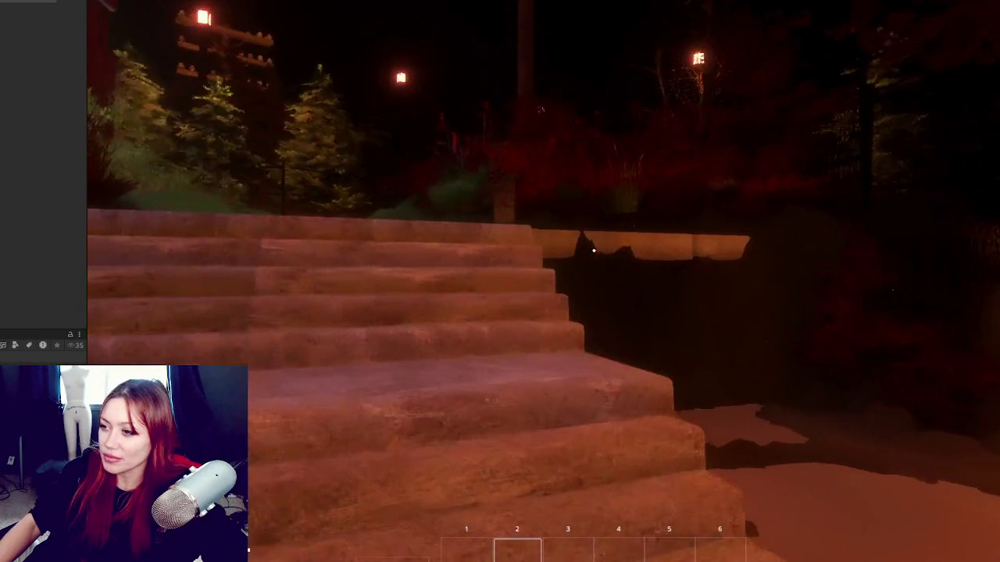
pyautogui.press('w')
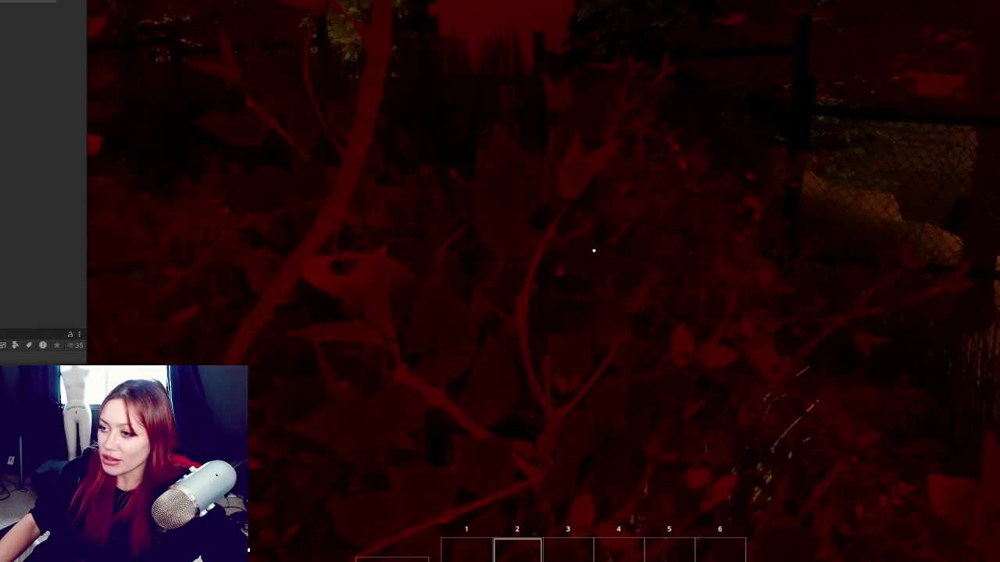
# - Descend the concrete steps, cross the checkered lot toward the stone stairs, and end the test
pyautogui.press('s')
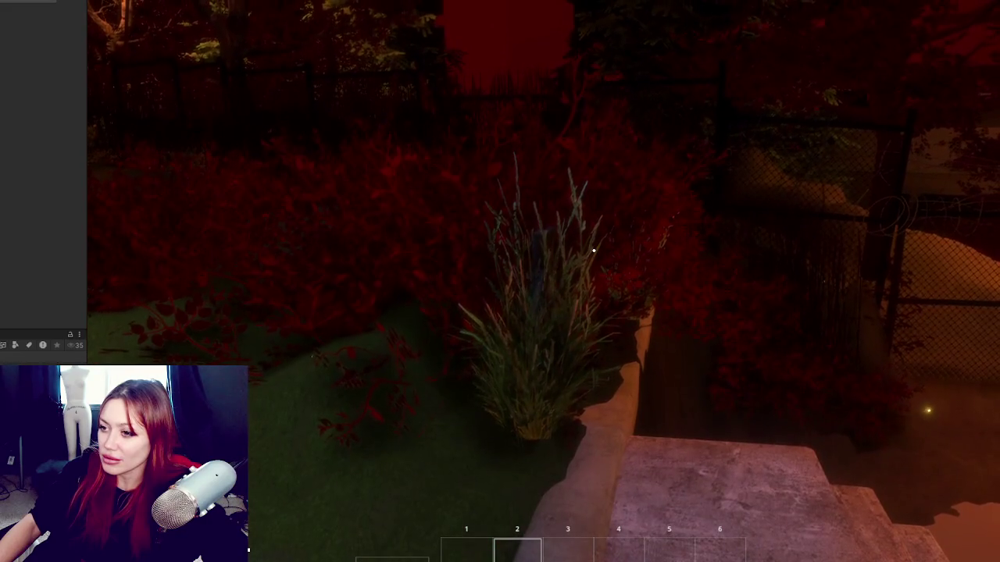
pyautogui.press('w')
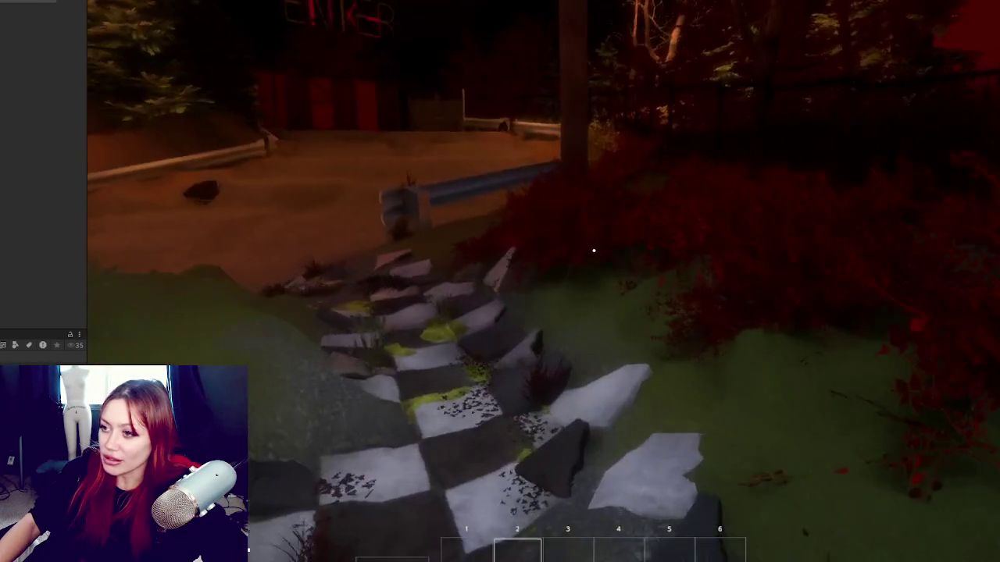
pyautogui.press('w')
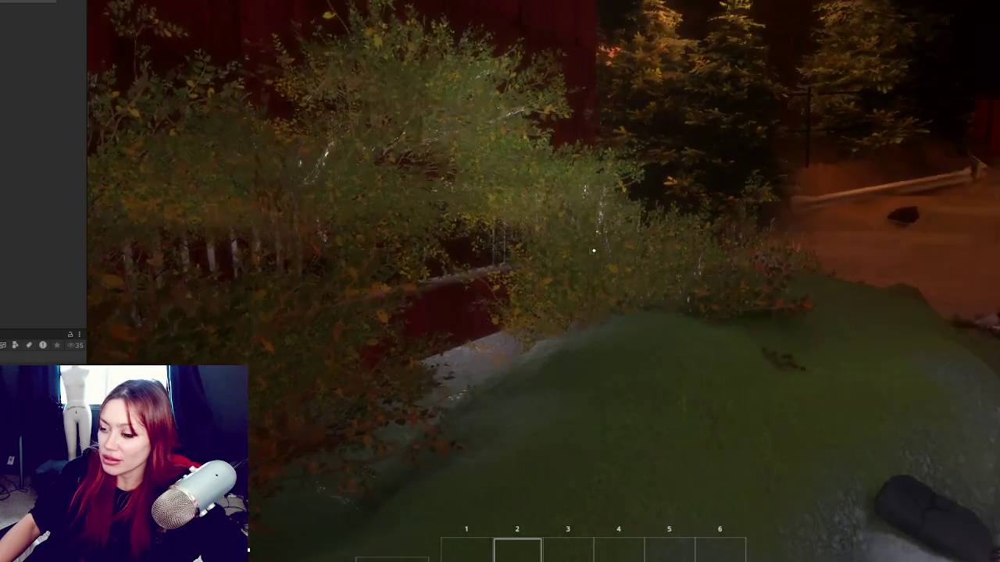
pyautogui.press('w')
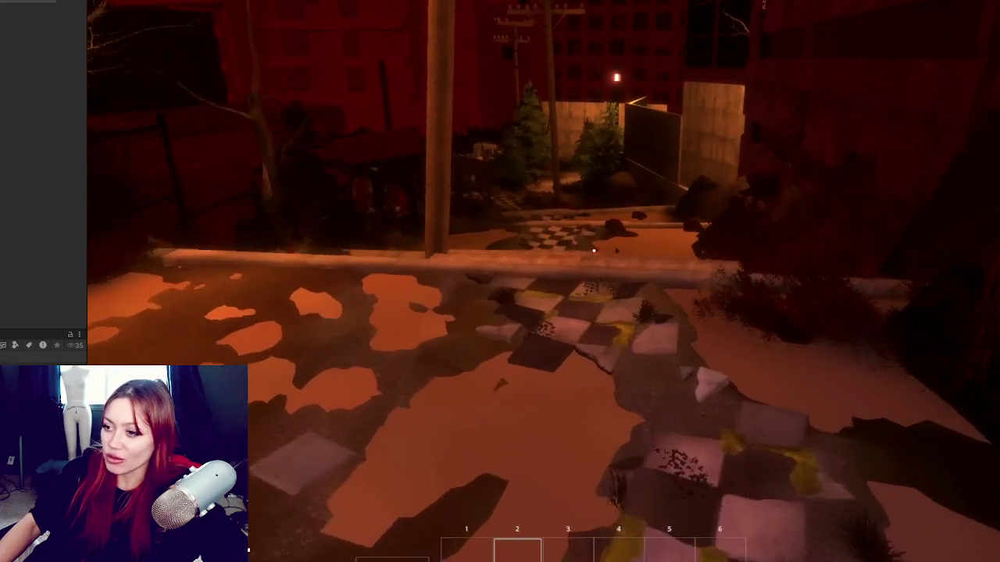
pyautogui.press('w')
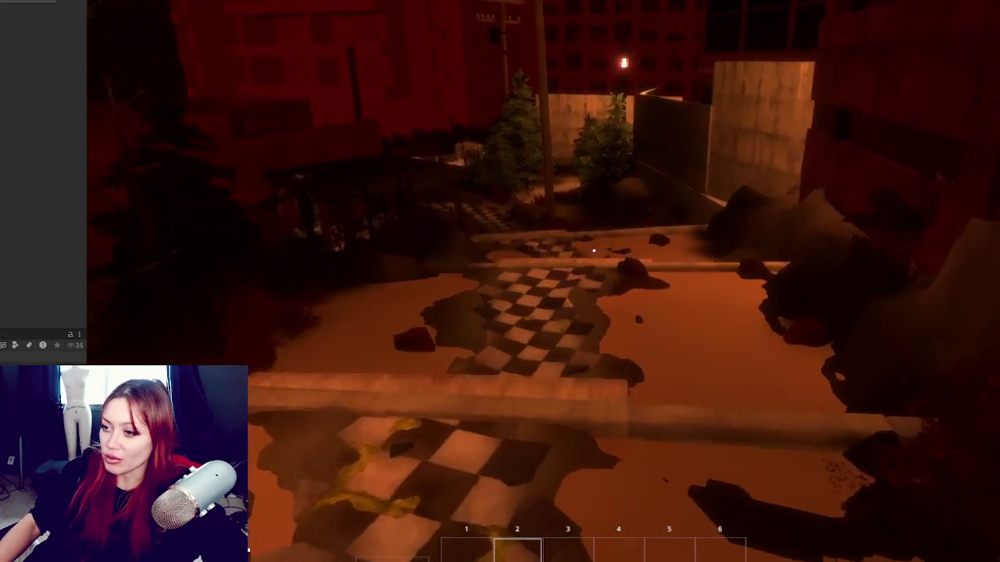
pyautogui.press('w')
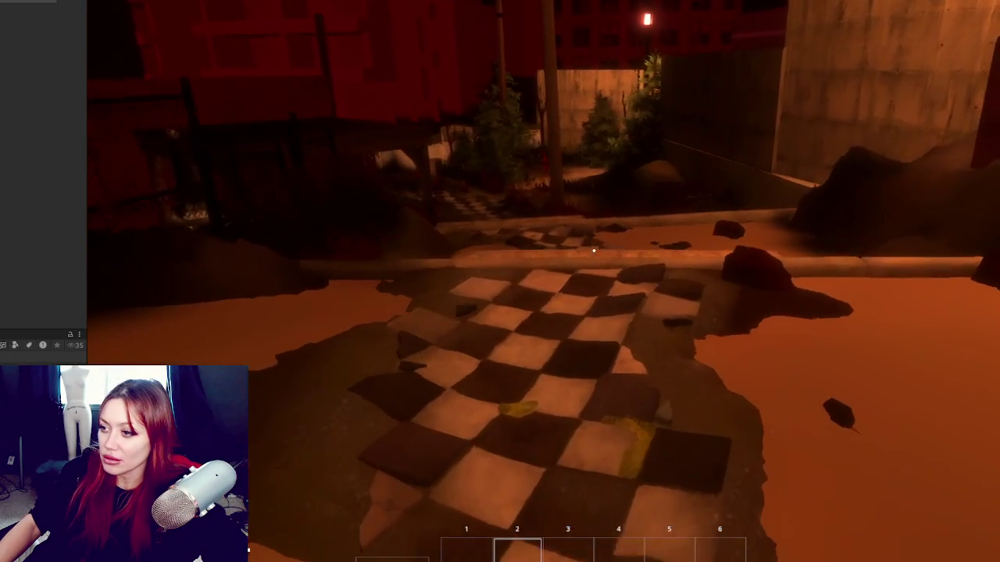
pyautogui.press('w')
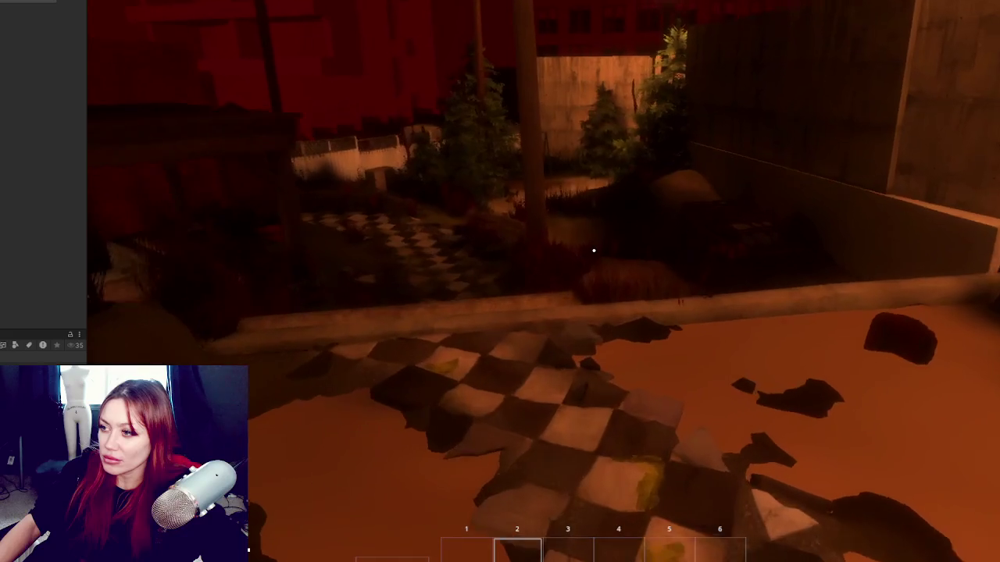
pyautogui.press('w')
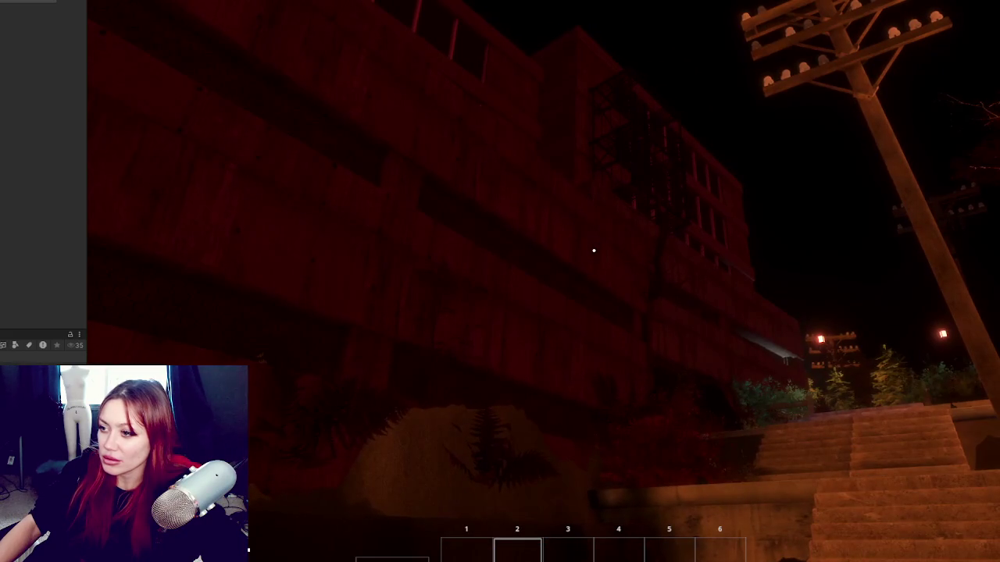
pyautogui.press('w')
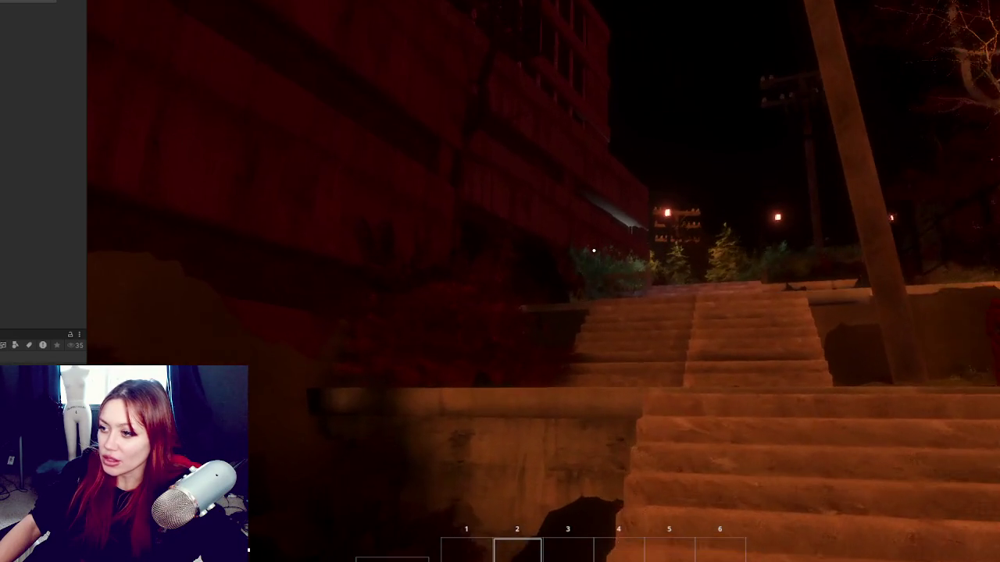
pyautogui.press('Tab')
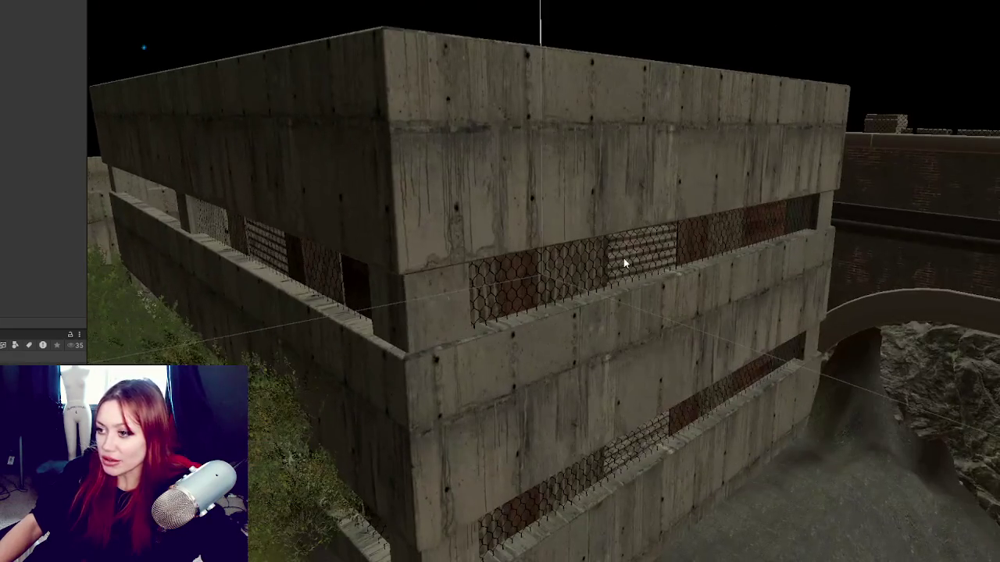
# - Select a garage section, undo an accidental wooden panel placement, and orbit to view the wall
pyautogui.click(624, 257)
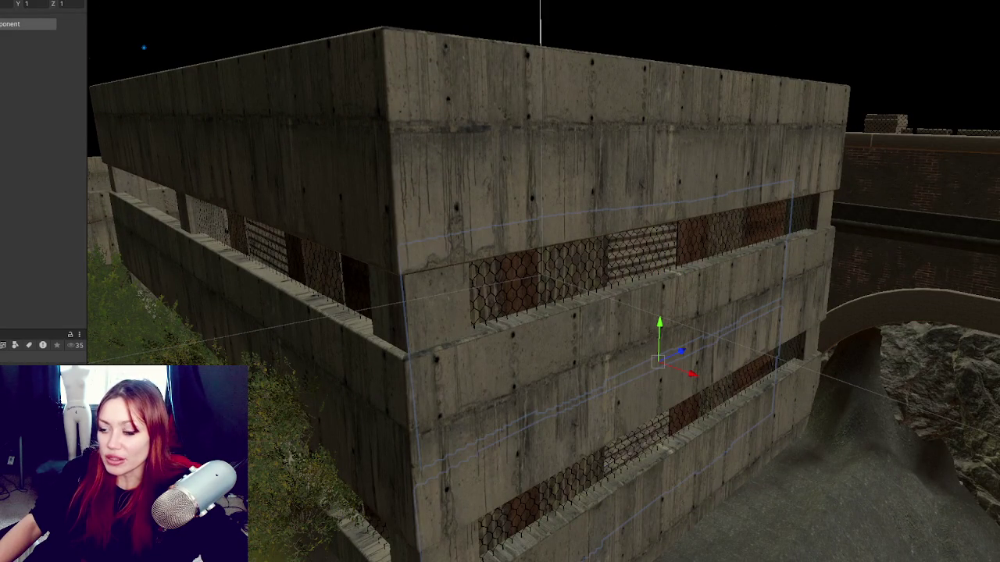
pyautogui.click(695, 377)
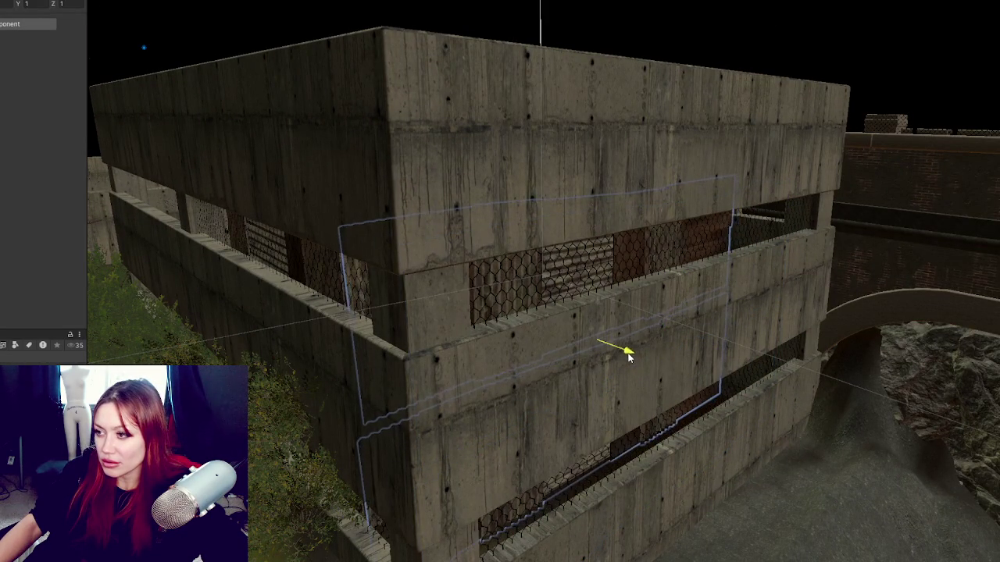
pyautogui.click(703, 376)
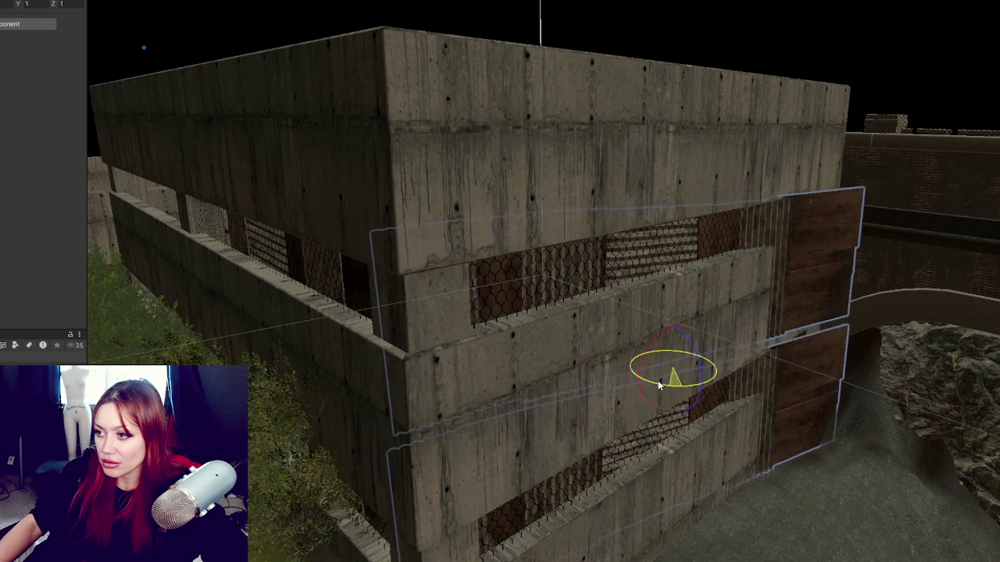
pyautogui.hotkey('ctrl', 'z')
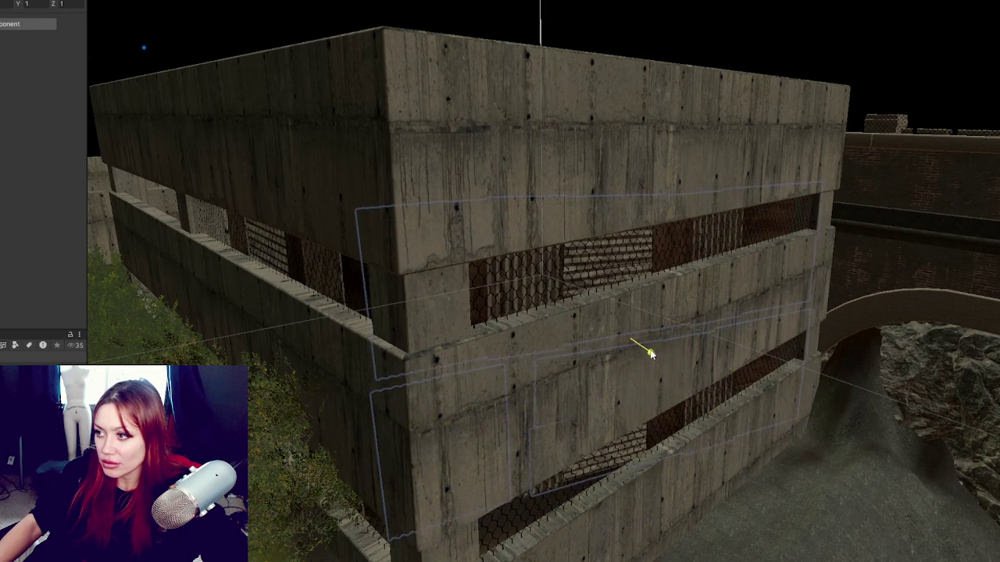
pyautogui.moveTo(656, 357)
pyautogui.mouseDown()
pyautogui.moveTo(695, 312)
pyautogui.moveTo(598, 331)
pyautogui.moveTo(466, 329)
pyautogui.moveTo(491, 306)
pyautogui.moveTo(520, 305)
pyautogui.moveTo(518, 319)
pyautogui.moveTo(611, 338)
pyautogui.moveTo(594, 332)
pyautogui.mouseUp()
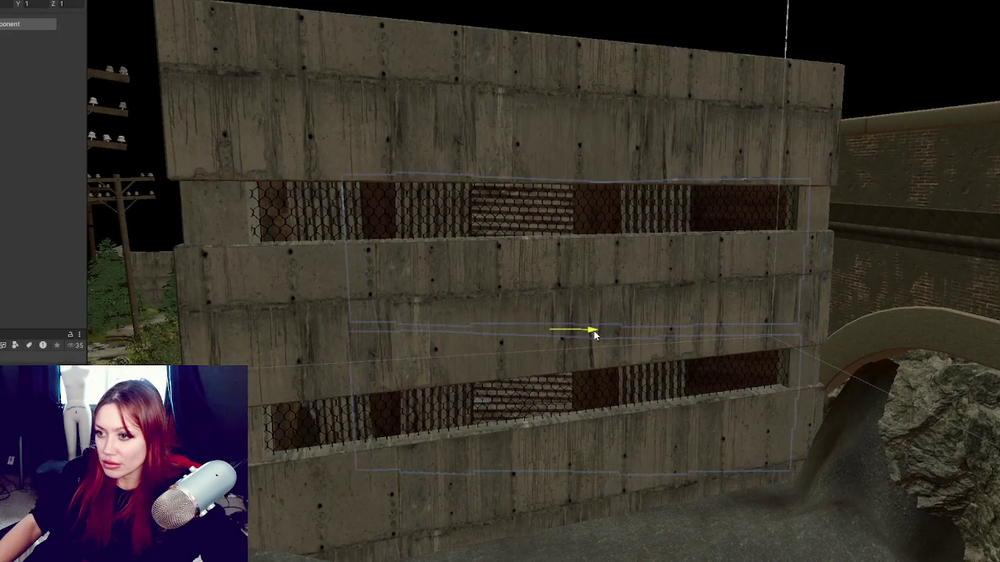
pyautogui.moveTo(414, 305)
pyautogui.mouseDown()
pyautogui.moveTo(748, 304)
pyautogui.moveTo(518, 310)
pyautogui.moveTo(440, 299)
pyautogui.moveTo(390, 304)
pyautogui.moveTo(384, 321)
pyautogui.moveTo(559, 279)
pyautogui.moveTo(589, 288)
pyautogui.moveTo(495, 313)
pyautogui.moveTo(718, 320)
pyautogui.moveTo(576, 317)
pyautogui.moveTo(886, 297)
pyautogui.moveTo(581, 302)
pyautogui.moveTo(557, 321)
pyautogui.mouseUp()
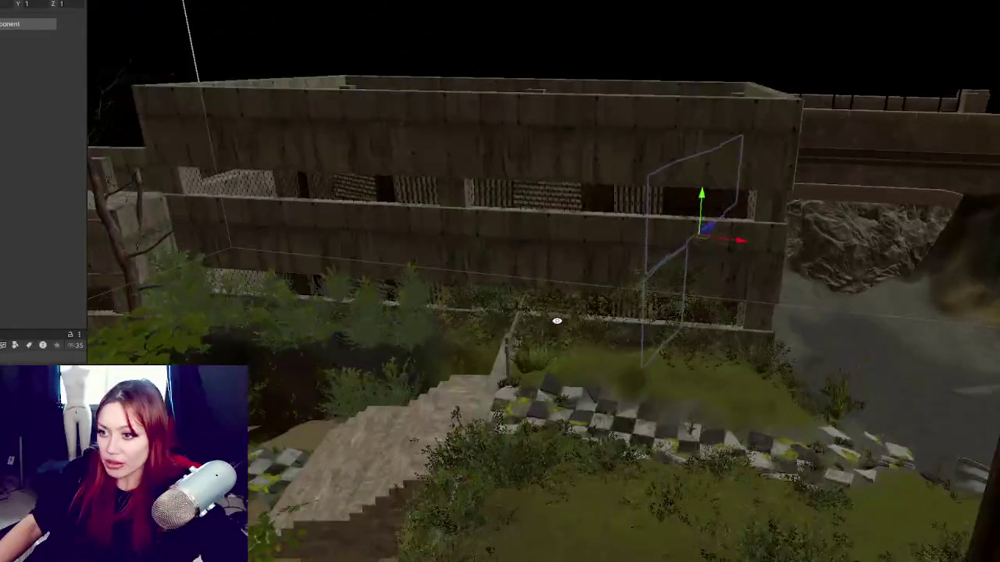
# - Apply all prefab overrides on the whole garage building
pyautogui.click(515, 204)
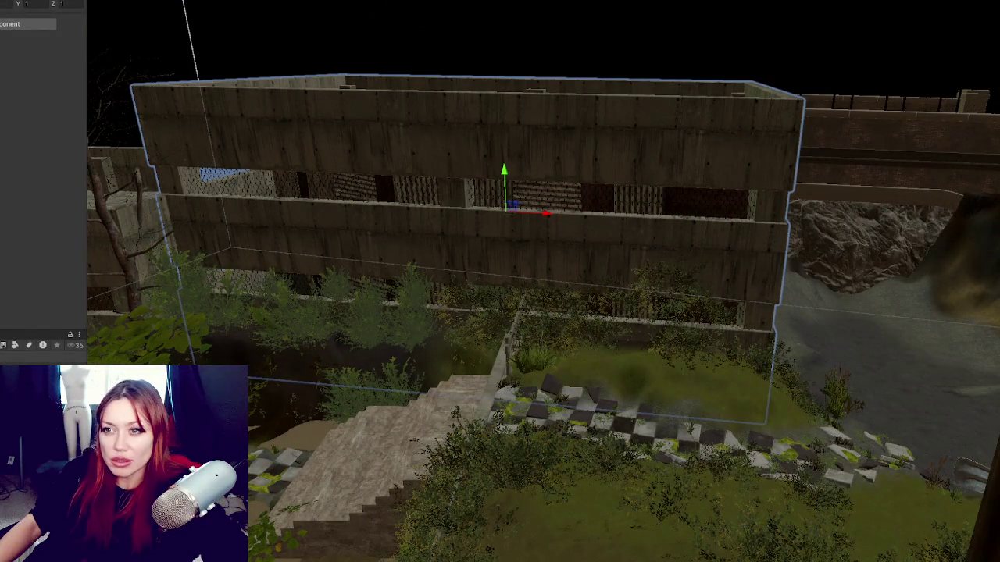
pyautogui.click(70, 3)
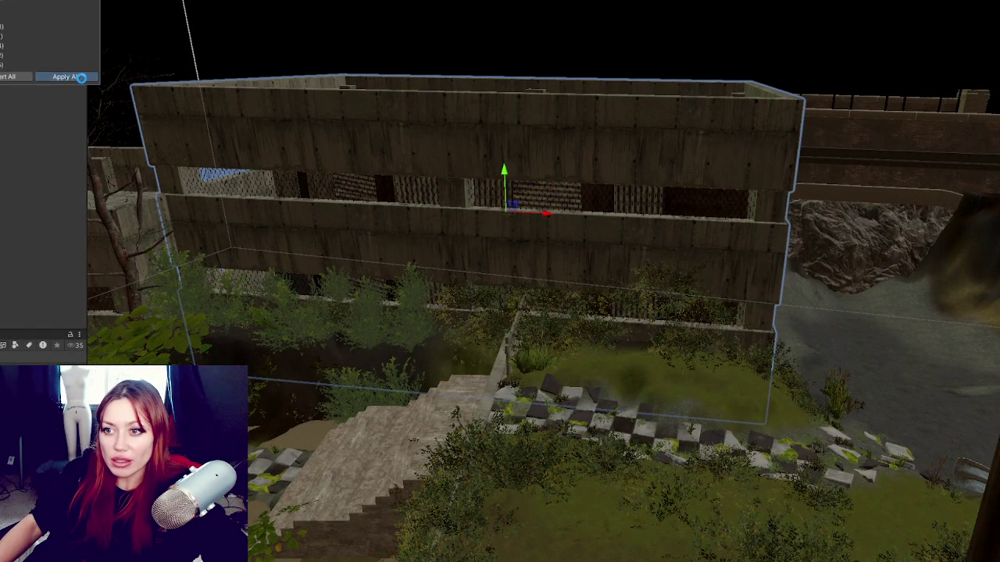
pyautogui.click(82, 77)
pyautogui.moveTo(255, 248)
pyautogui.mouseDown()
pyautogui.moveTo(749, 222)
pyautogui.moveTo(727, 198)
pyautogui.moveTo(373, 216)
pyautogui.mouseUp()
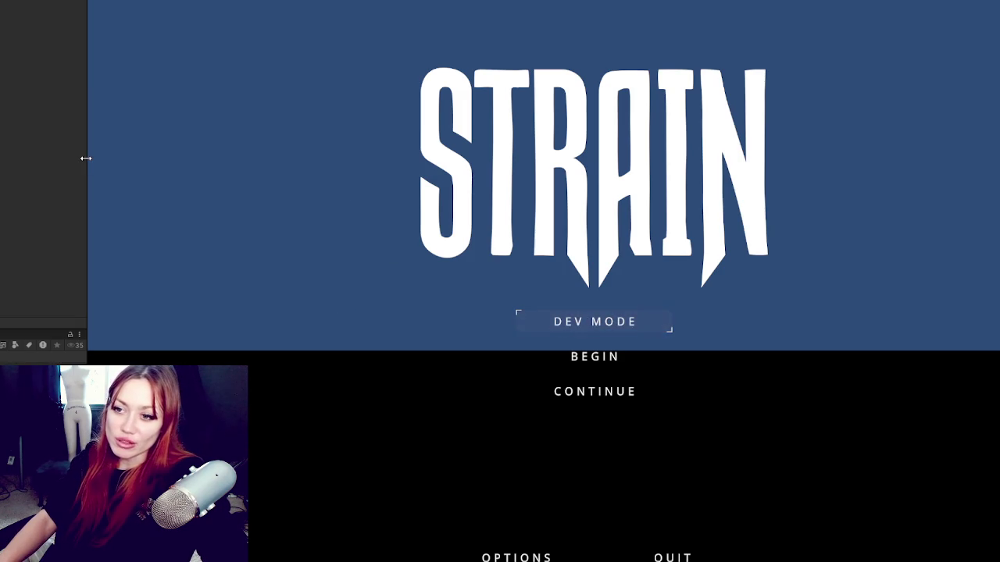
# - Widen the Game view to full width and start the game in DEV MODE
pyautogui.moveTo(85, 157); pyautogui.dragTo(2, 156)
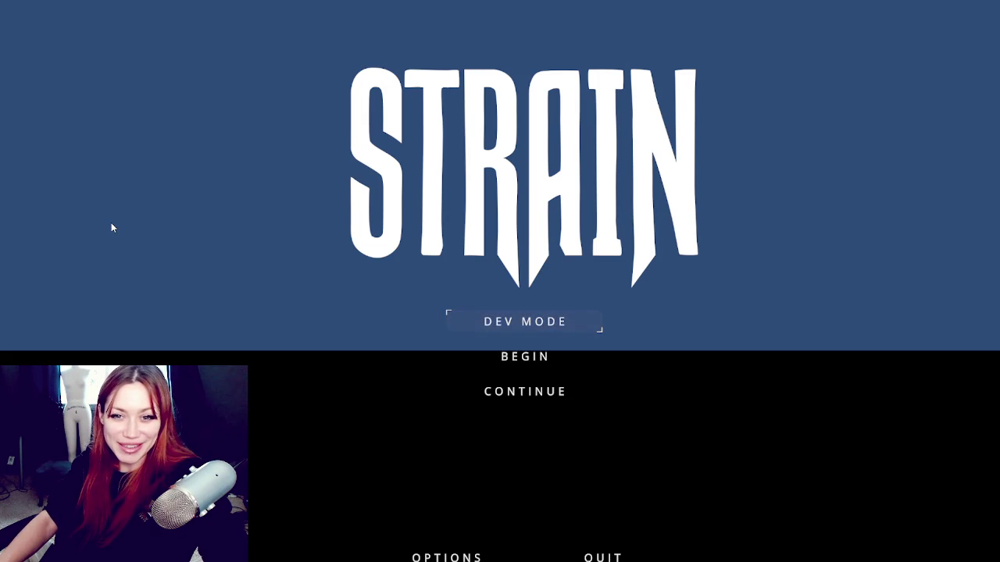
pyautogui.click(574, 317)
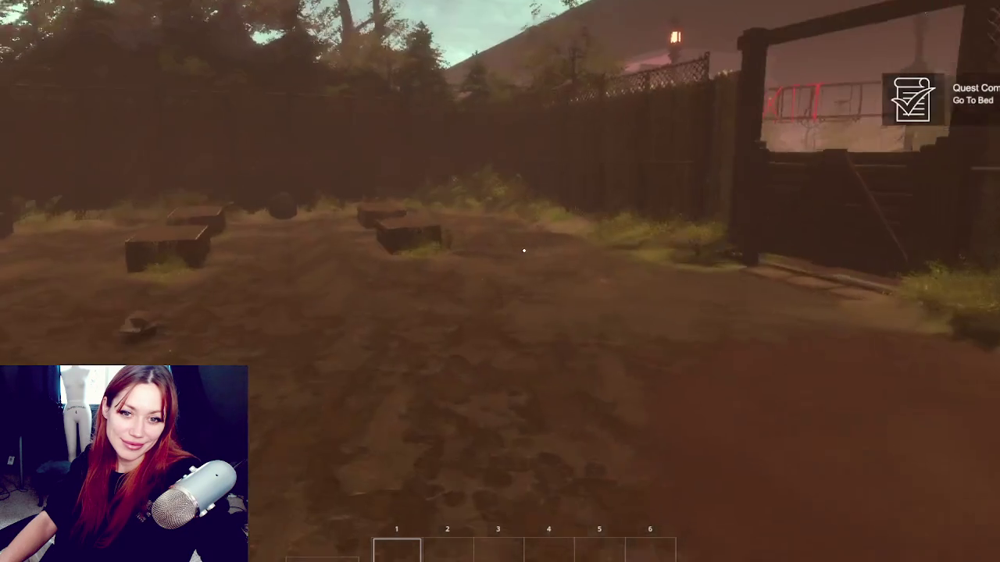
# - Go through the wooden gate, cross the muddy yard, and open the red gate
pyautogui.press('w')
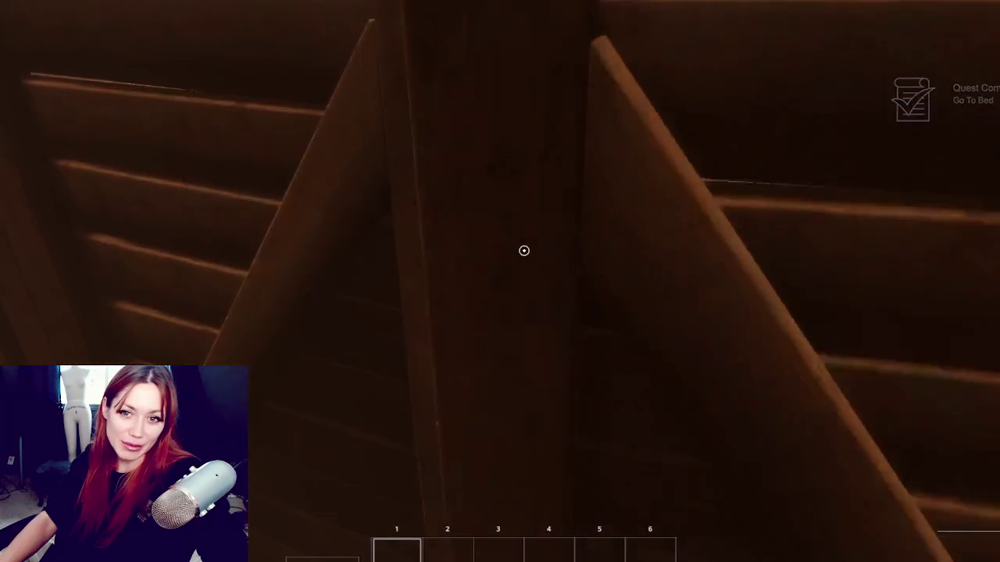
pyautogui.click(525, 251)
pyautogui.press('w')
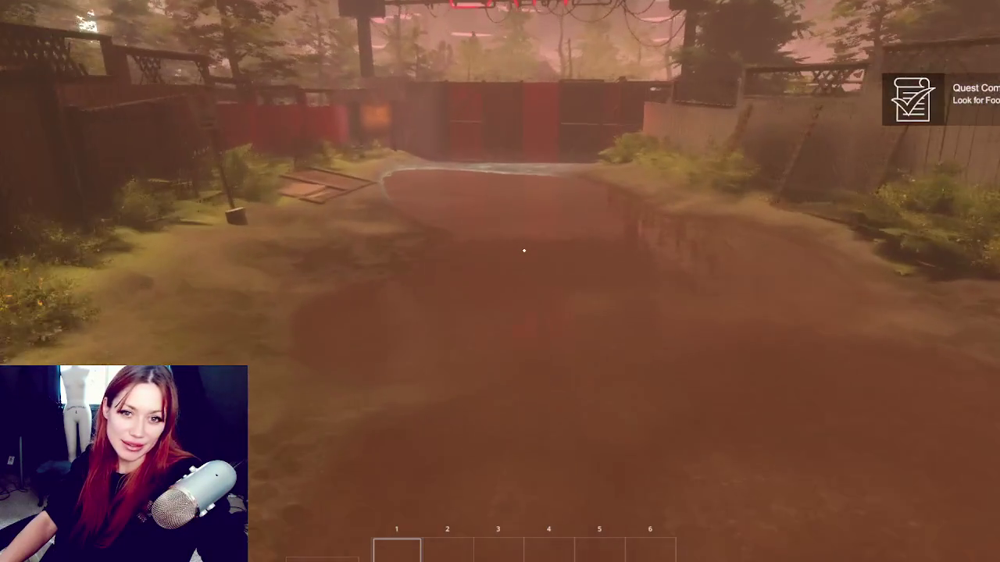
pyautogui.press('w')
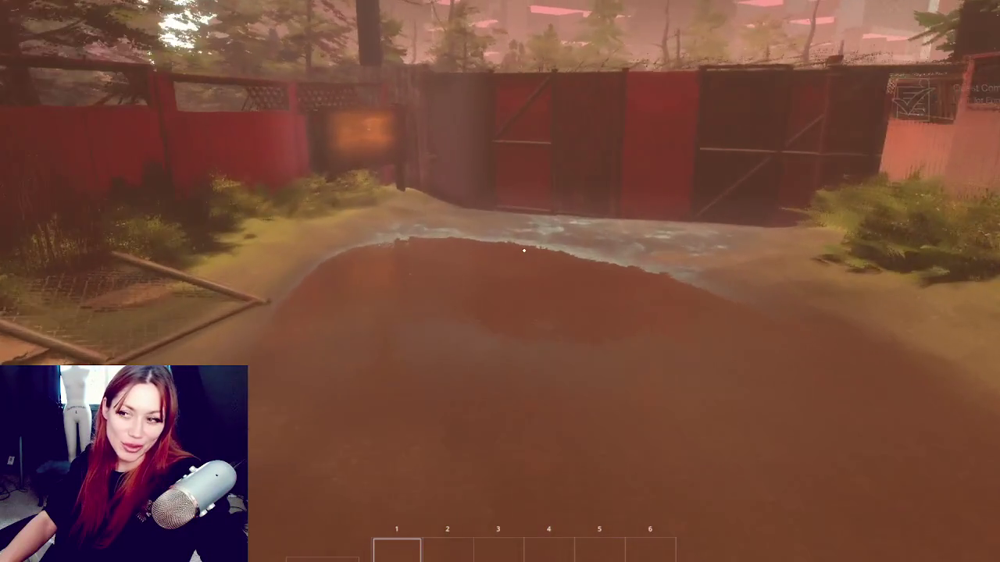
pyautogui.press('w')
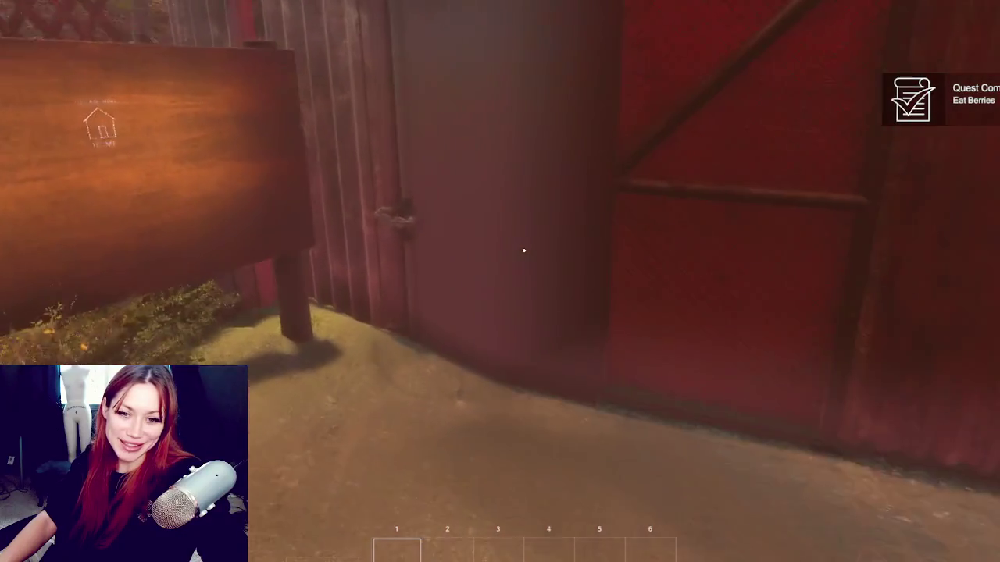
pyautogui.press('w')
pyautogui.click(525, 250)
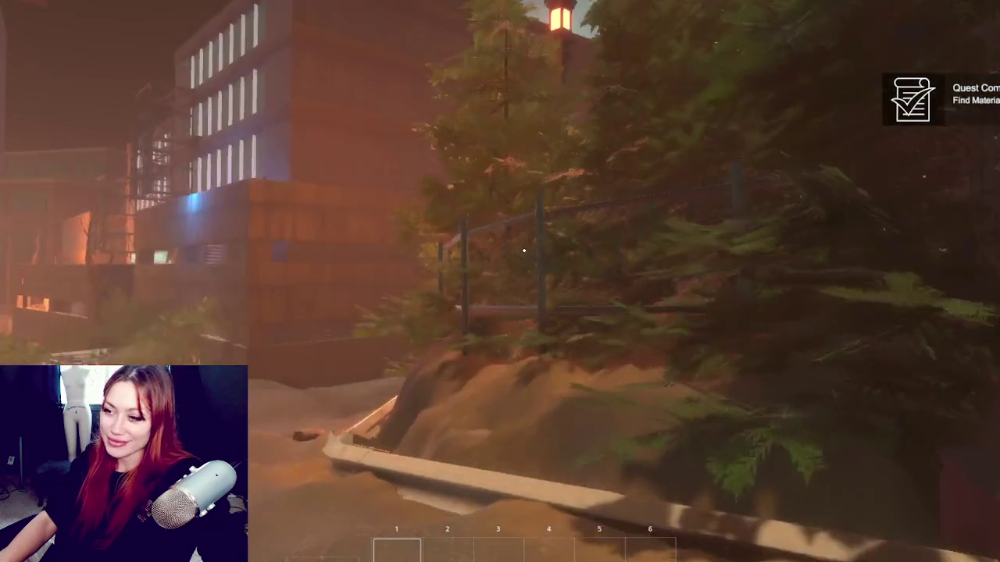
# - Walk the street up to the building and edge around the pipe arch
pyautogui.press('w')
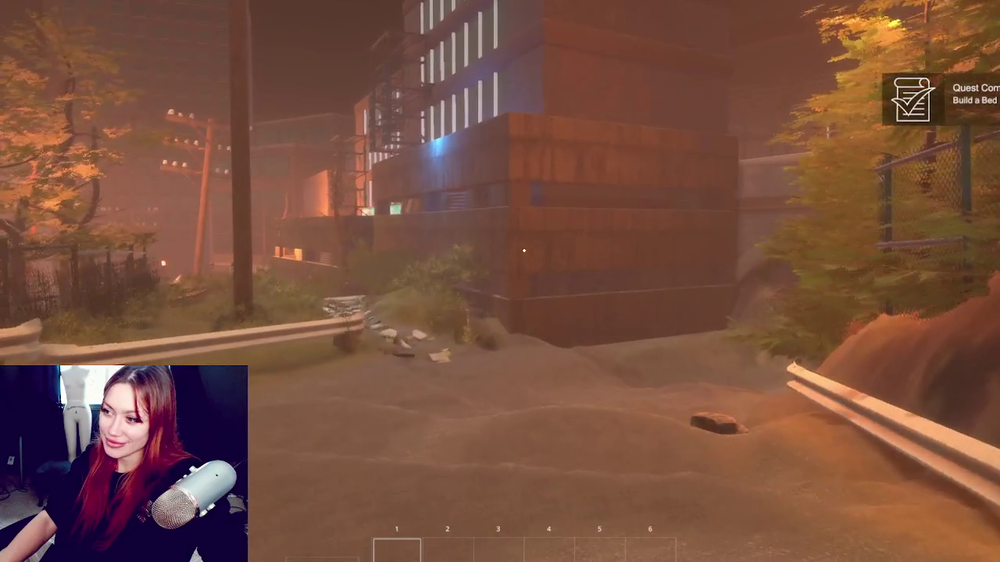
pyautogui.press('w')
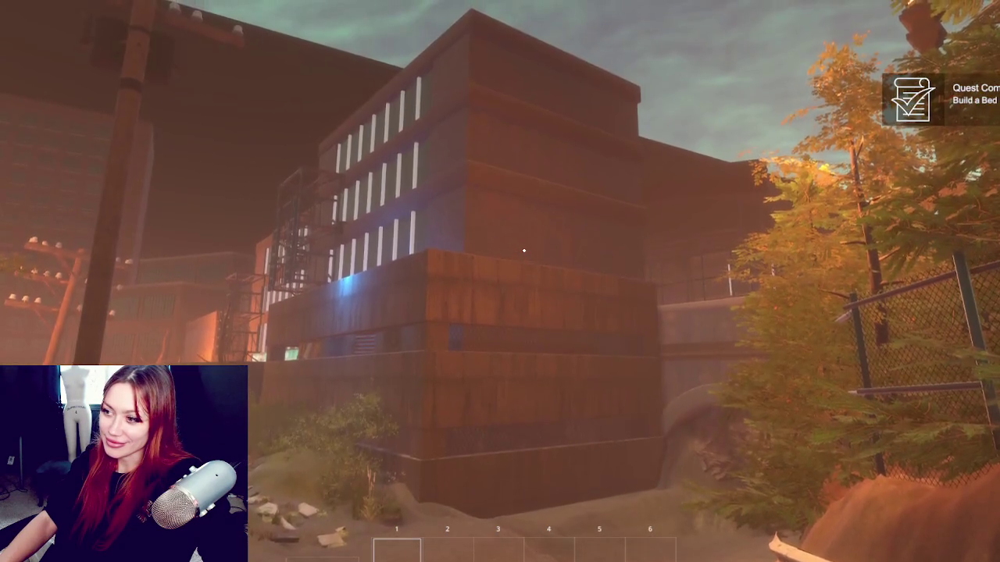
pyautogui.press('w')
pyautogui.press('w')
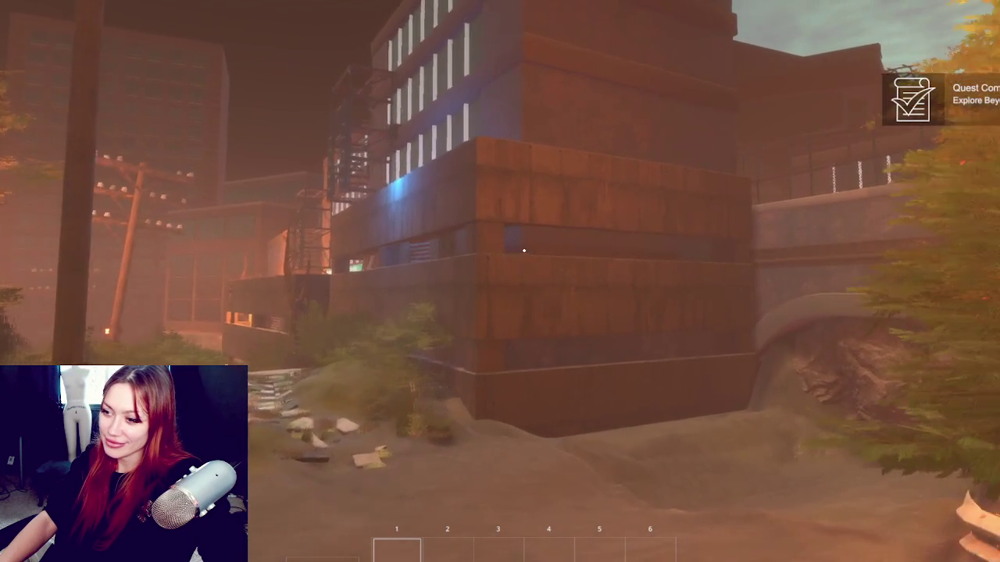
pyautogui.press('w')
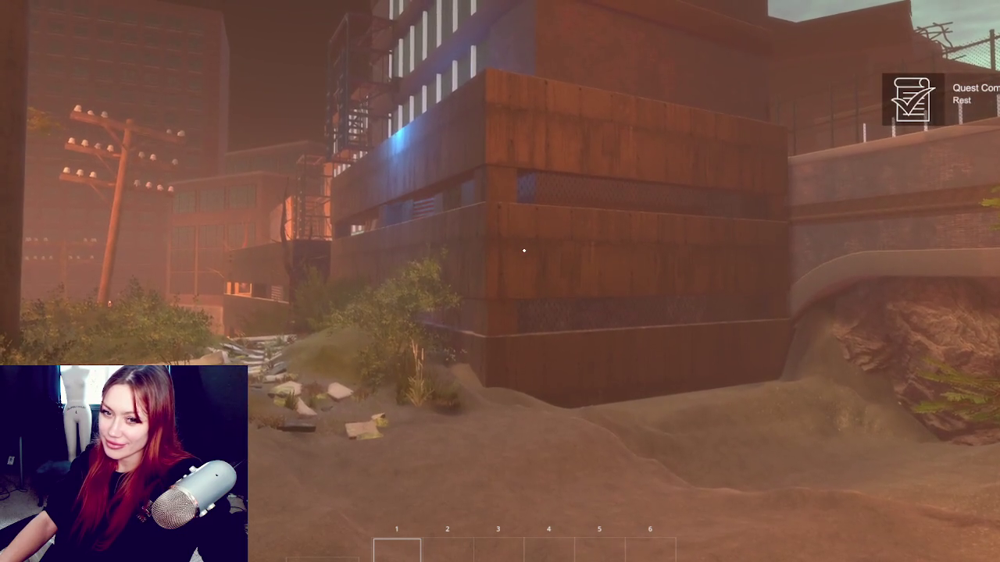
pyautogui.press('w')
pyautogui.press('s')
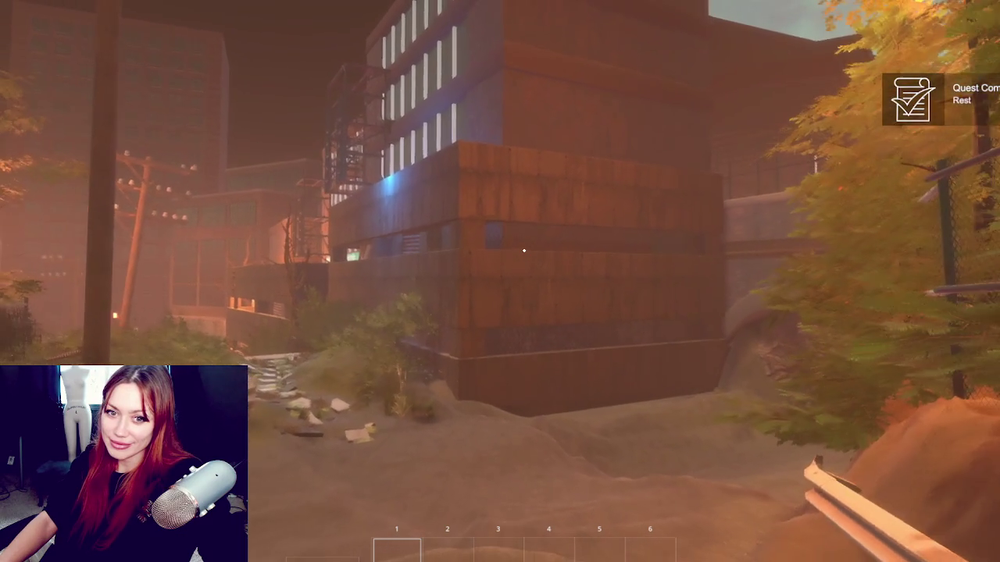
pyautogui.press('w')
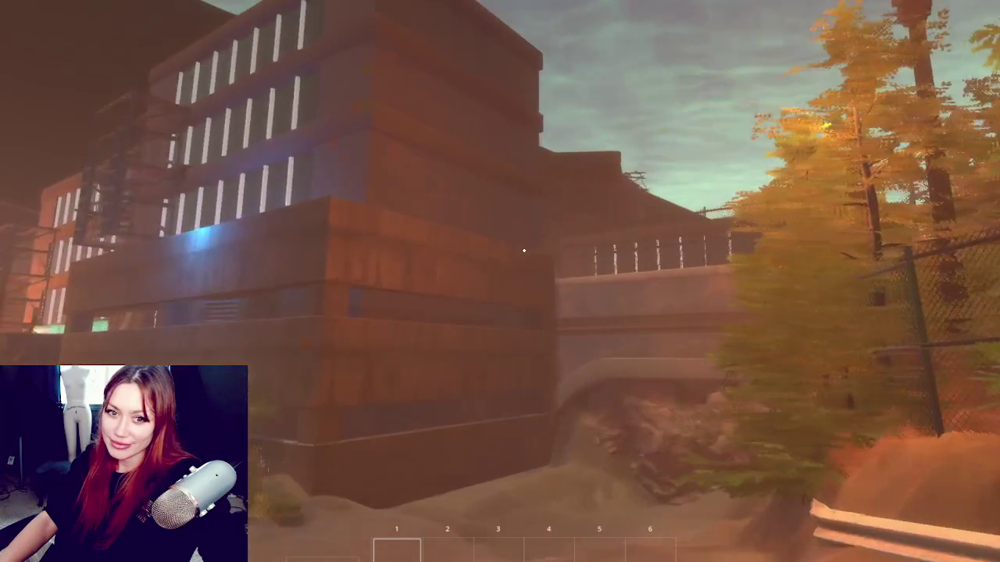
pyautogui.press('s')
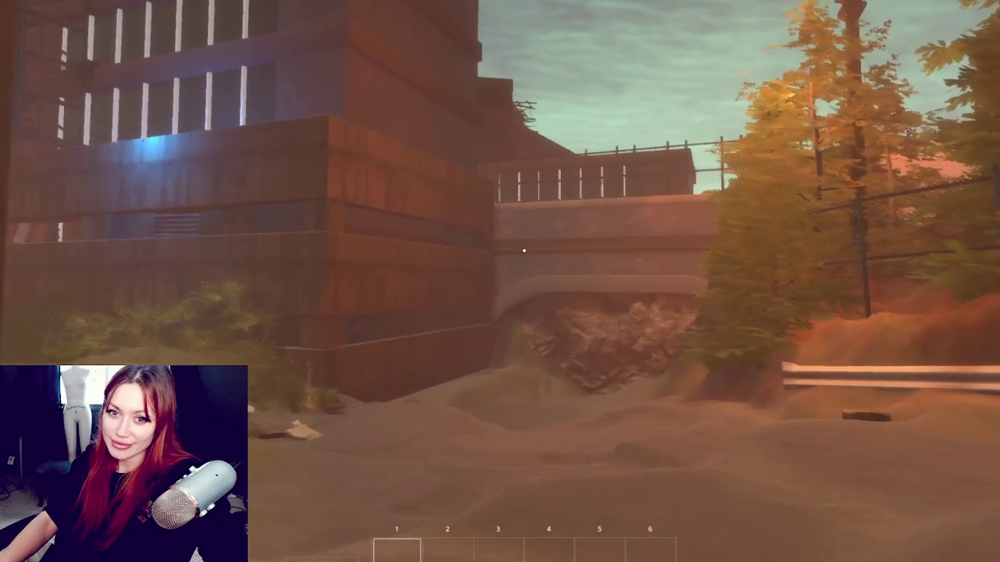
pyautogui.press('w')
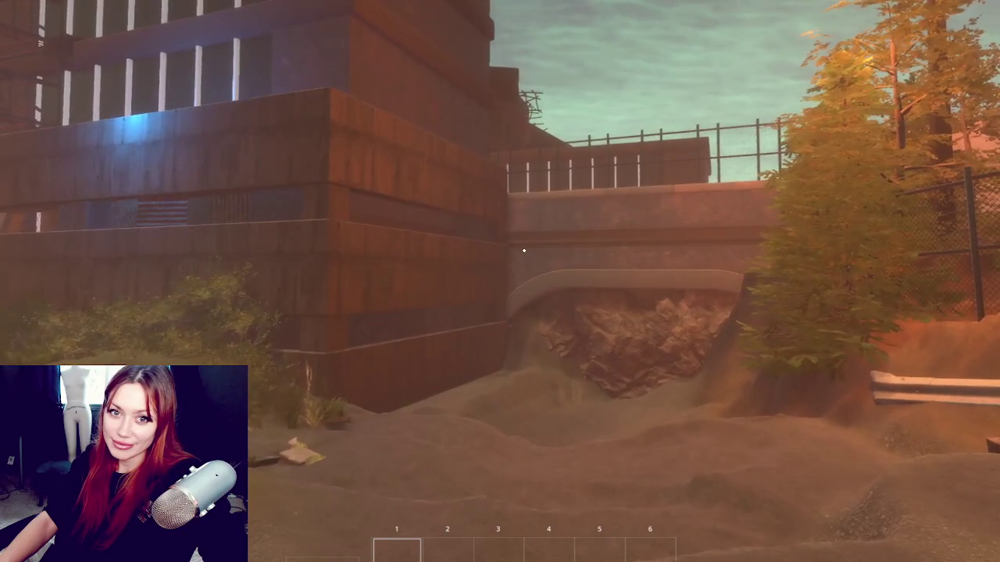
# - Approach the bridge arch, turn toward the utility poles and building, then stop the test
pyautogui.press('w')
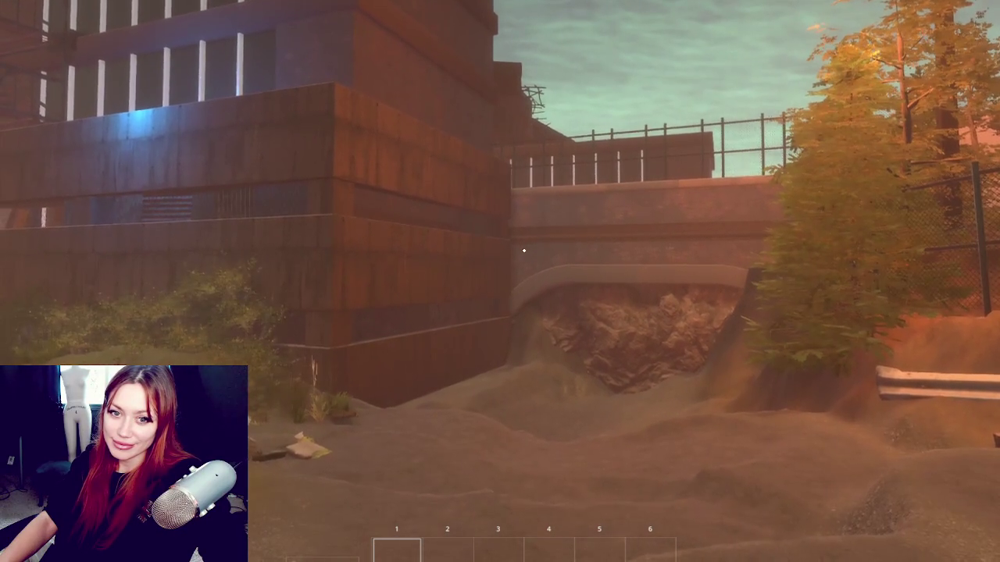
pyautogui.press('w')
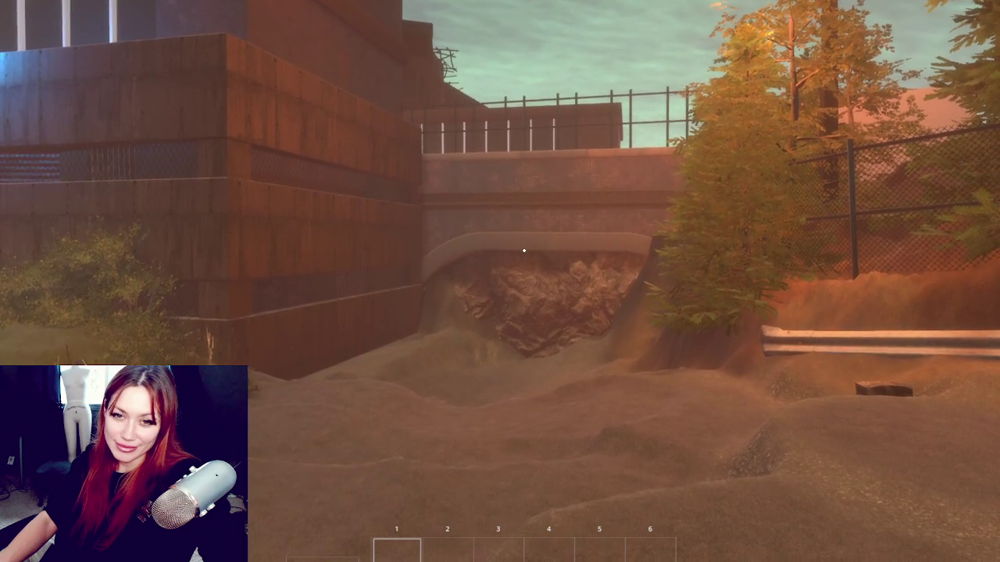
pyautogui.press('w')
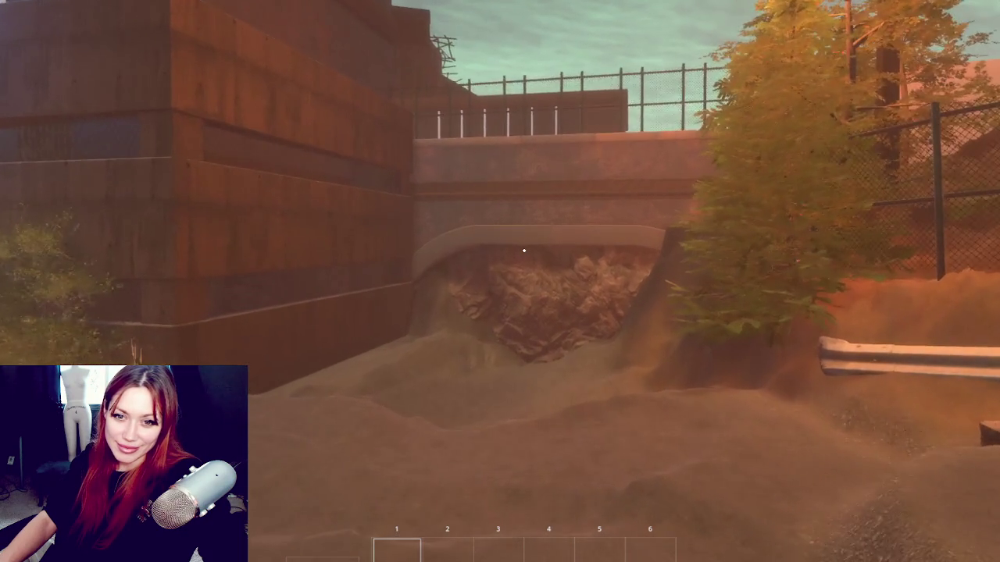
pyautogui.press('s')
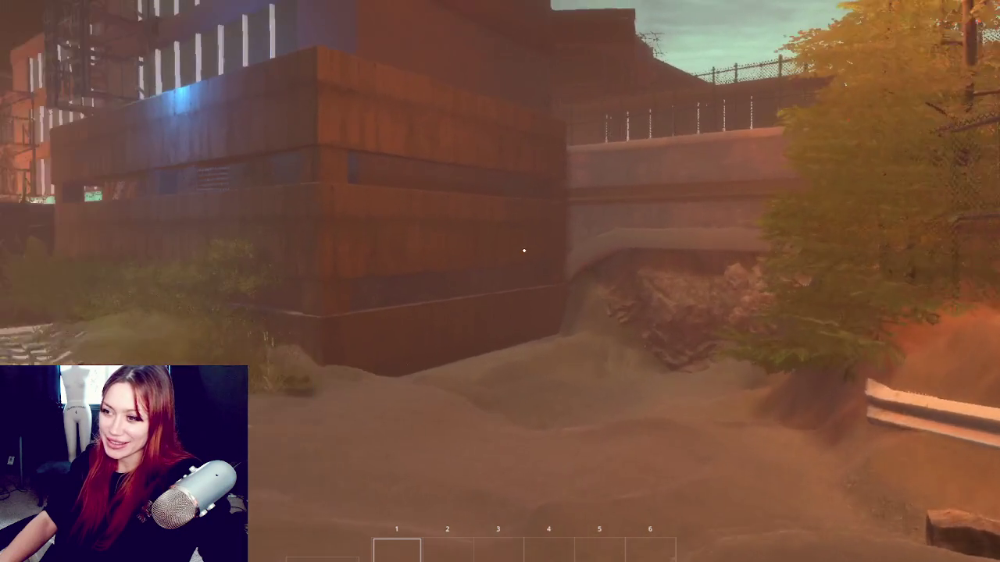
pyautogui.press('s')
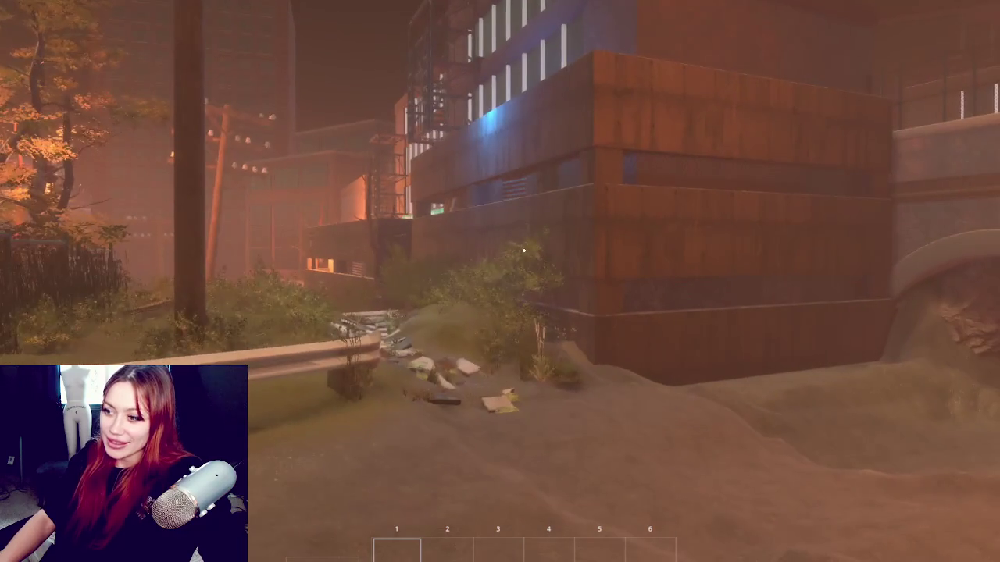
pyautogui.press('a')
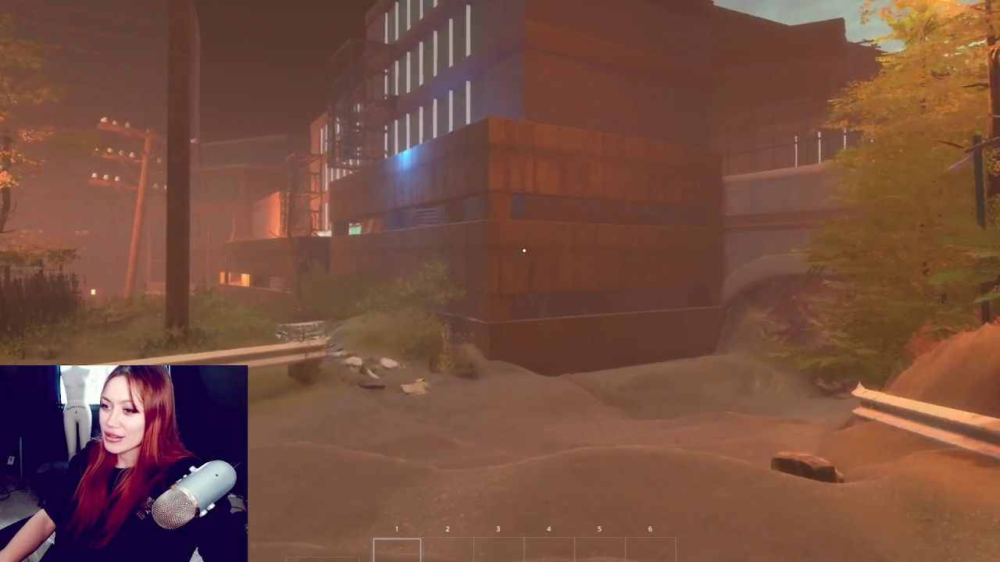
pyautogui.press('w')
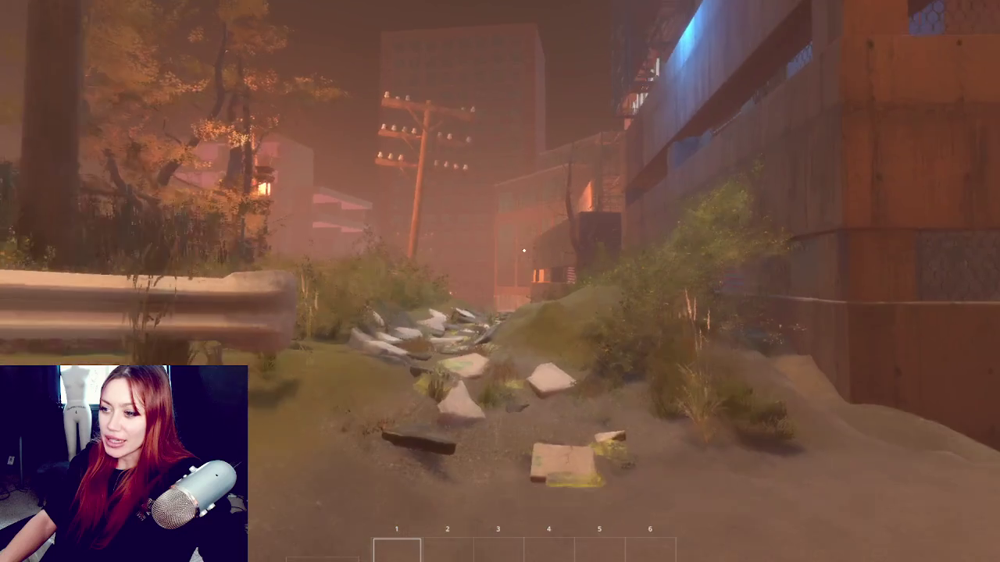
pyautogui.press('s')
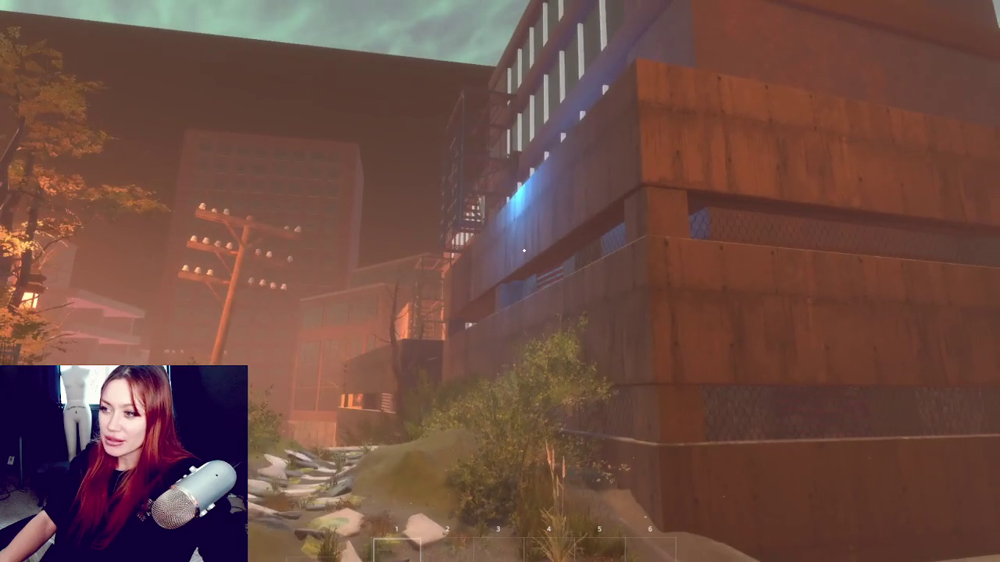
pyautogui.press('Tab')
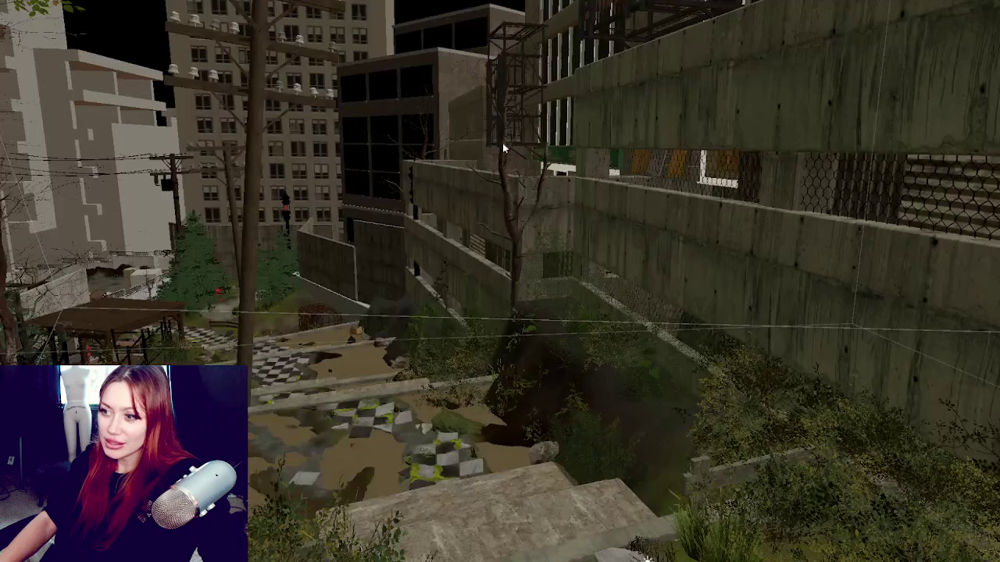
# - Select the ParkingGarage and scroll the Inspector down to the concrete_dirty material
pyautogui.click(645, 207)
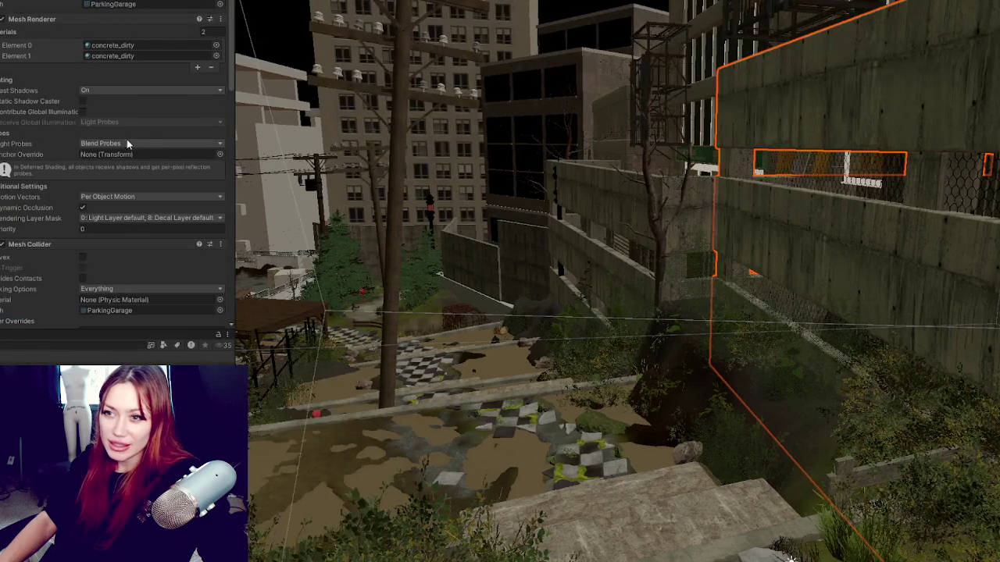
pyautogui.scroll(-10, 140, 188)
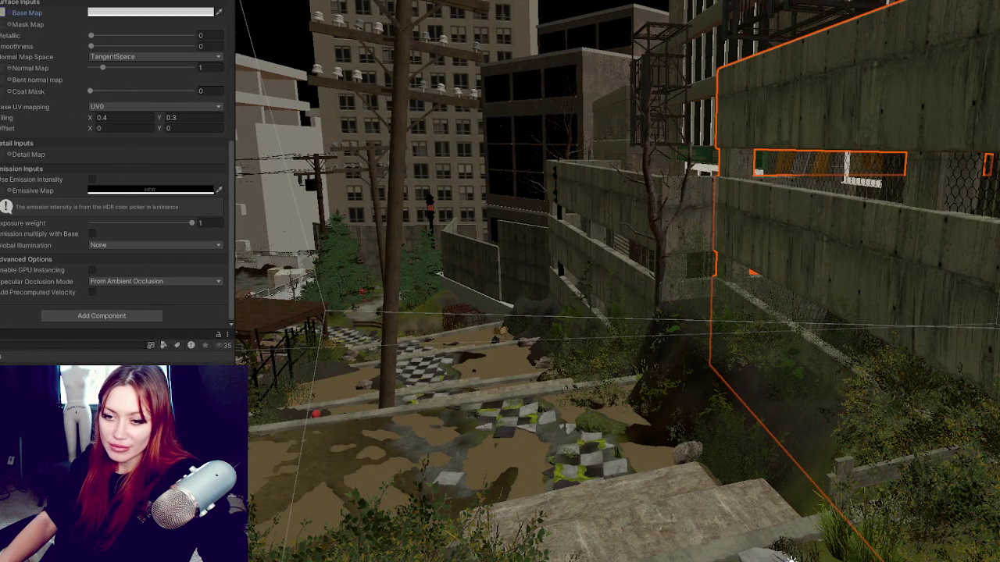
pyautogui.click(790, 557)
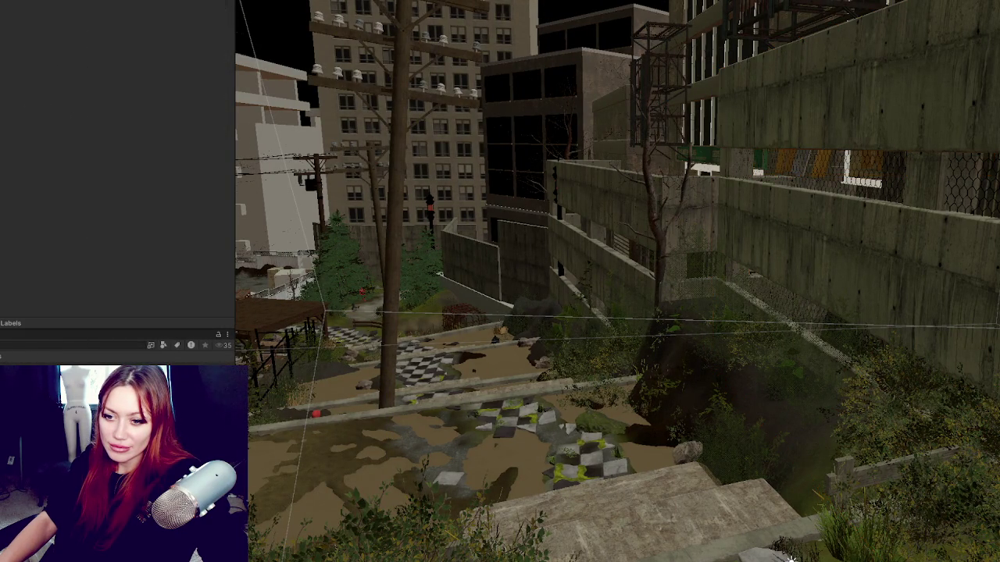
pyautogui.click(867, 109)
pyautogui.scroll(-10, 47, 183)
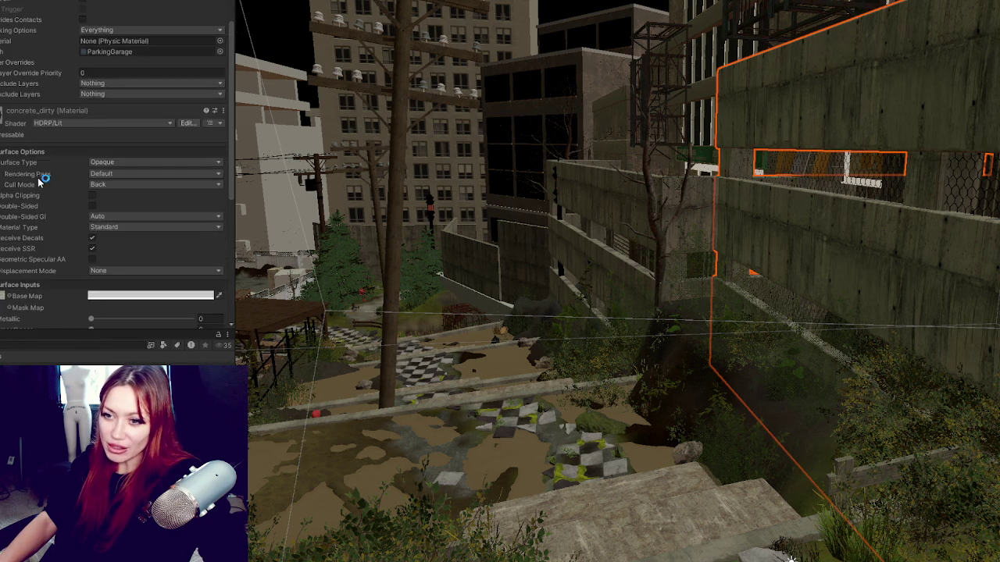
# - Inspect the Base Map texture's import settings, then reselect the garage to view Surface Inputs
pyautogui.click(2, 95)
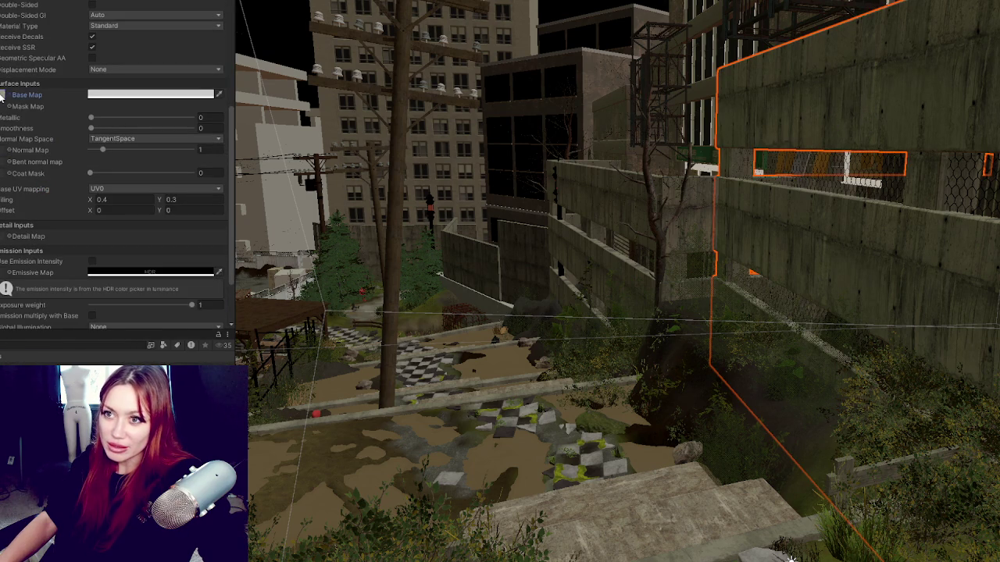
pyautogui.doubleClick(2, 95)
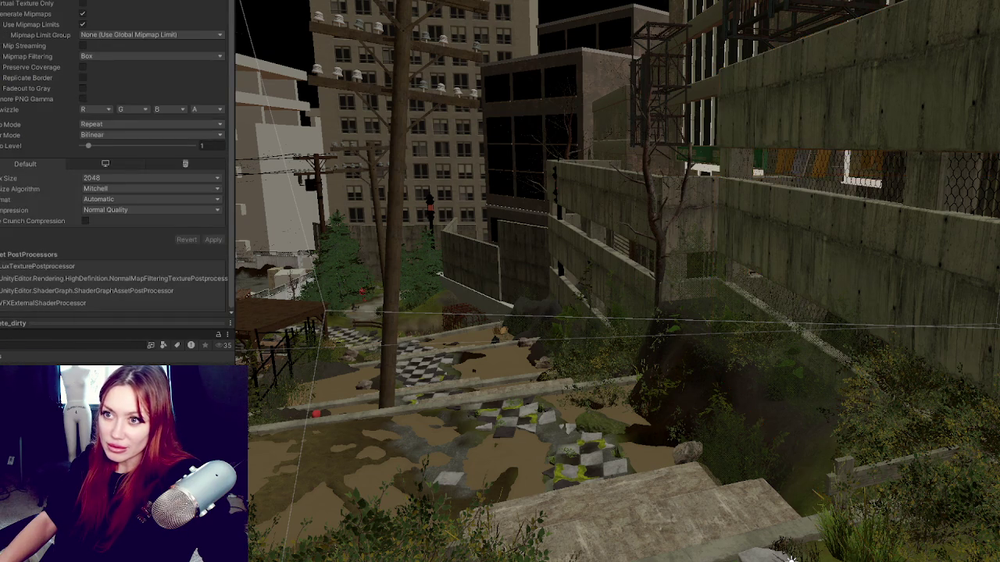
pyautogui.scroll(-3, 127, 241)
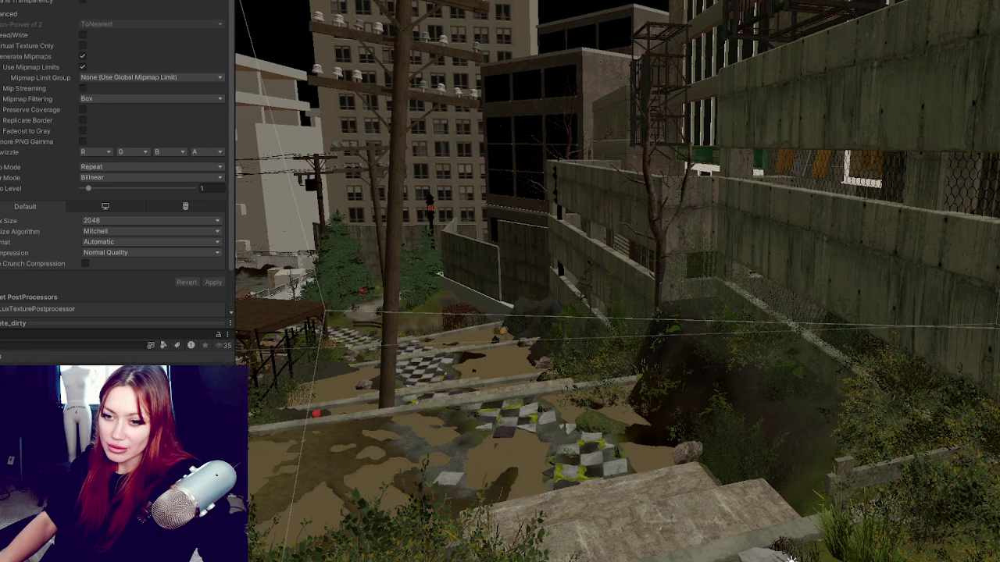
pyautogui.click(107, 357)
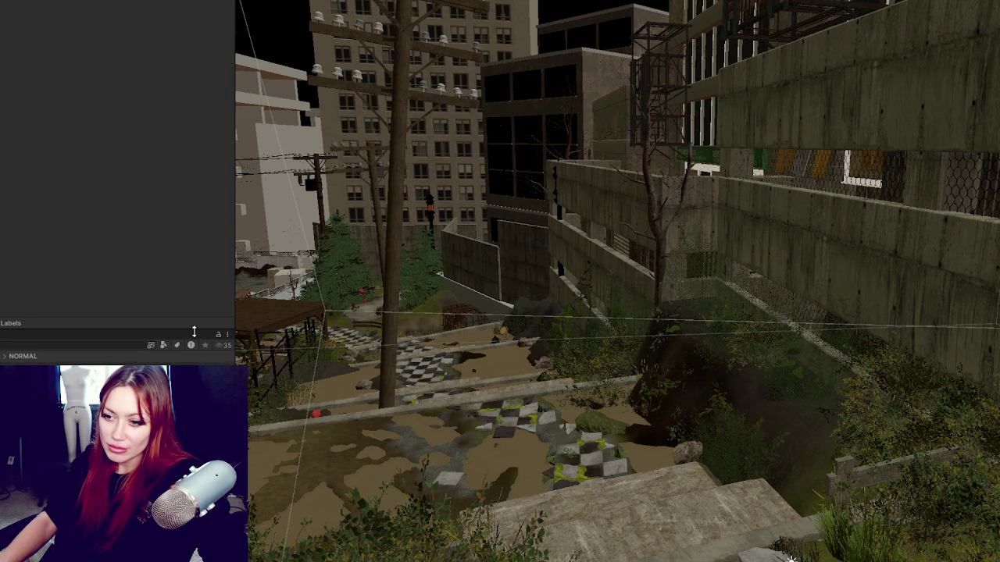
pyautogui.click(781, 157)
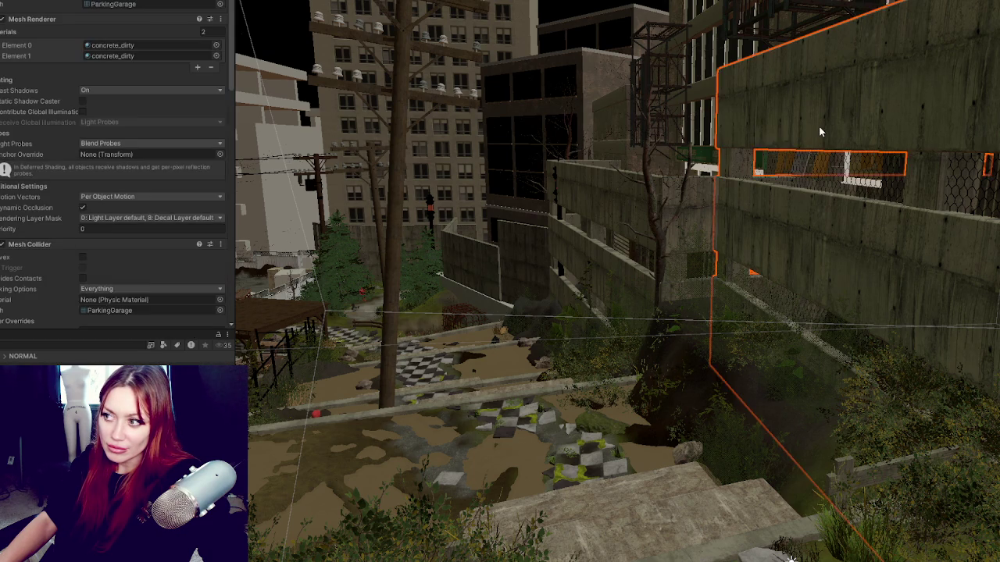
pyautogui.scroll(5, 818, 129)
pyautogui.scroll(-10, 86, 156)
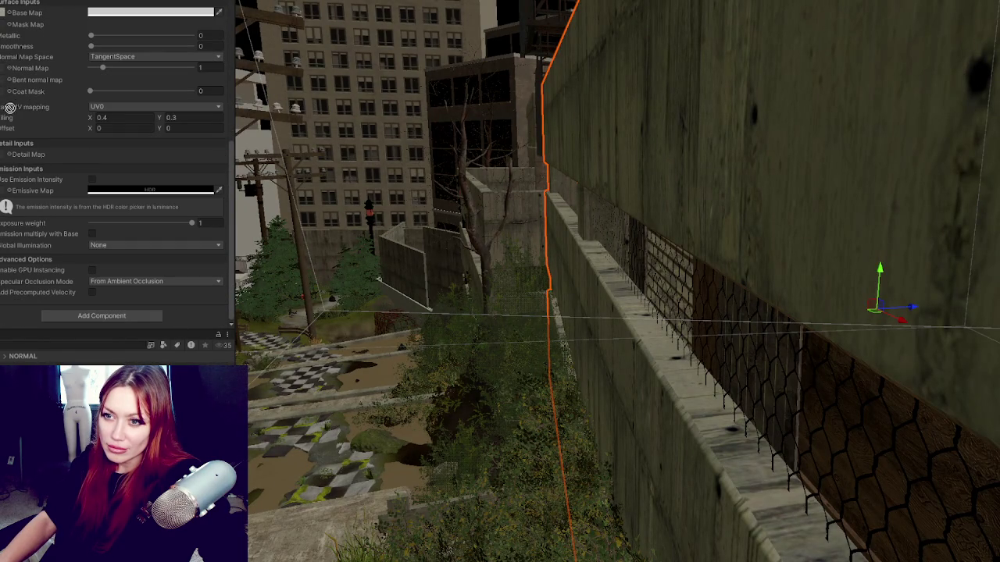
# - Assign concrete_dirty_nml as the Normal Map, import it as Texture Type Normal map, and apply
pyautogui.moveTo(4, 70); pyautogui.dragTo(5, 70)
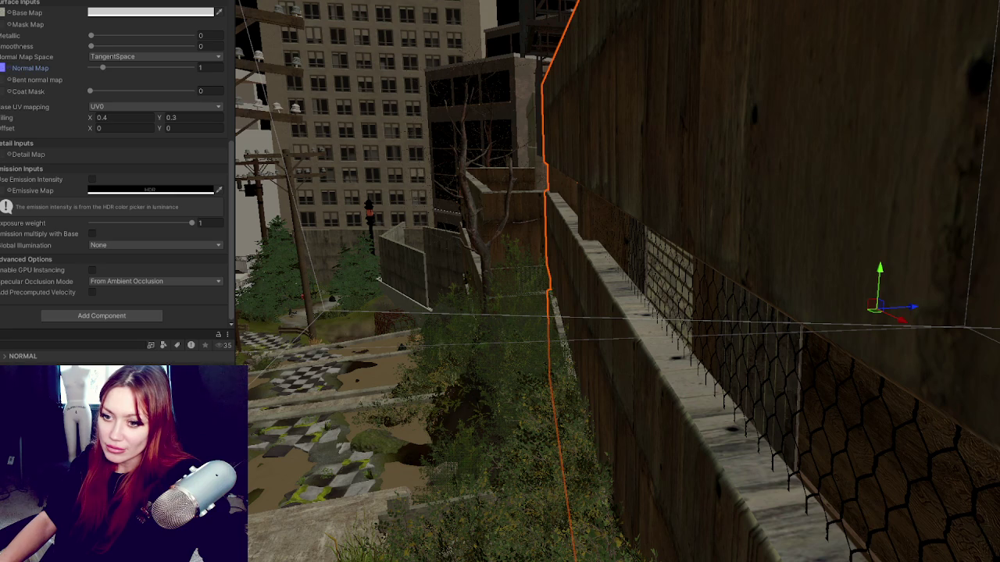
pyautogui.doubleClick(3, 68)
pyautogui.click(149, 1)
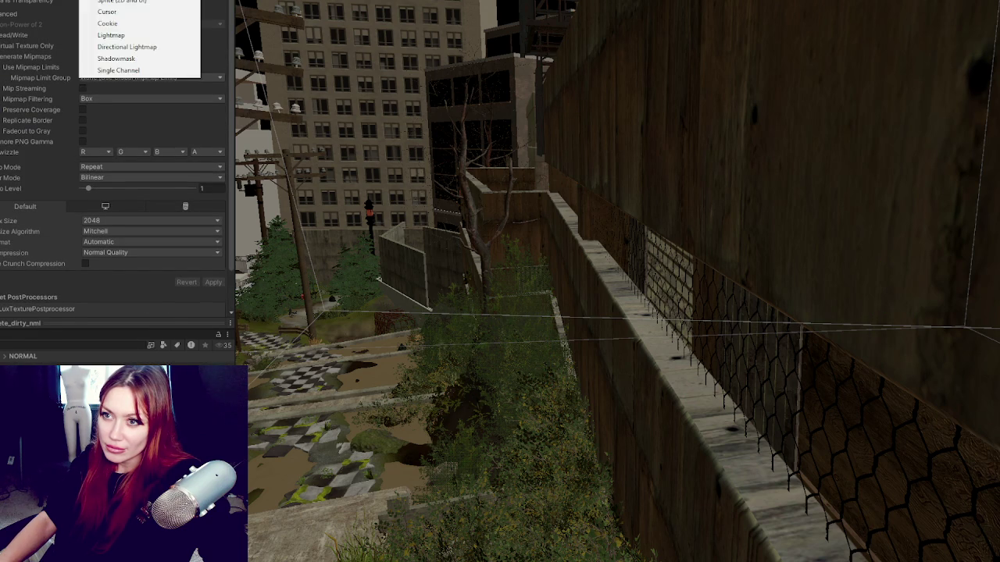
pyautogui.click(117, 4)
pyautogui.click(226, 271)
pyautogui.moveTo(623, 268)
pyautogui.mouseDown()
pyautogui.moveTo(620, 241)
pyautogui.moveTo(735, 207)
pyautogui.moveTo(652, 219)
pyautogui.moveTo(643, 211)
pyautogui.mouseUp()
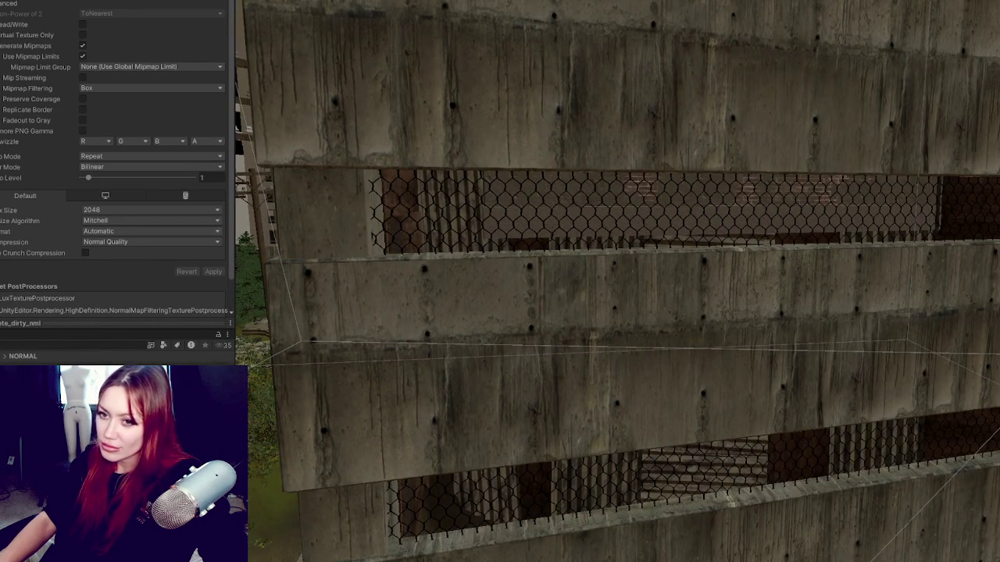
# - Select the garage wall and drag the concrete_dirty Normal Map strength from 1 to 0.37
pyautogui.click(381, 135)
pyautogui.scroll(-5, 113, 142)
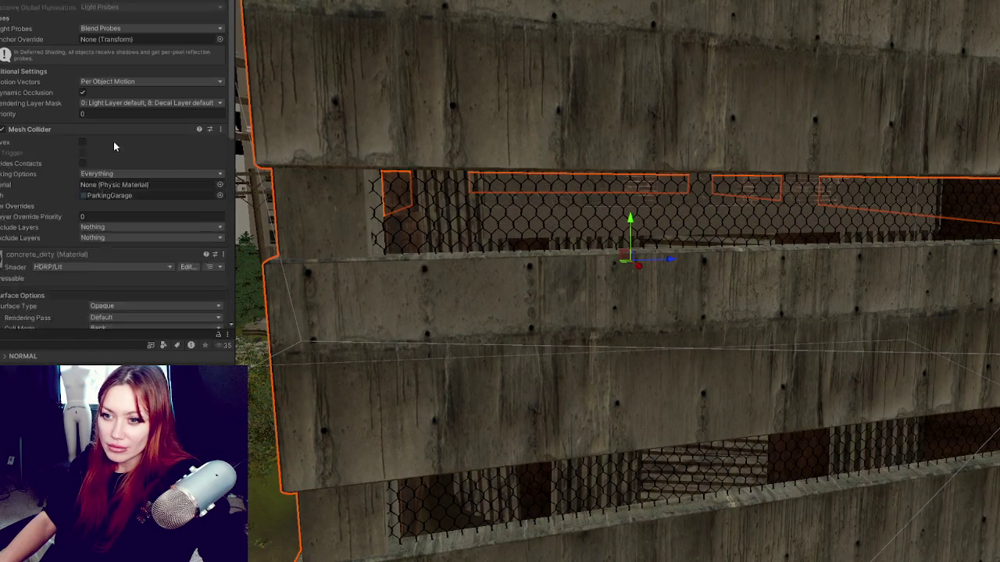
pyautogui.scroll(-8, 113, 142)
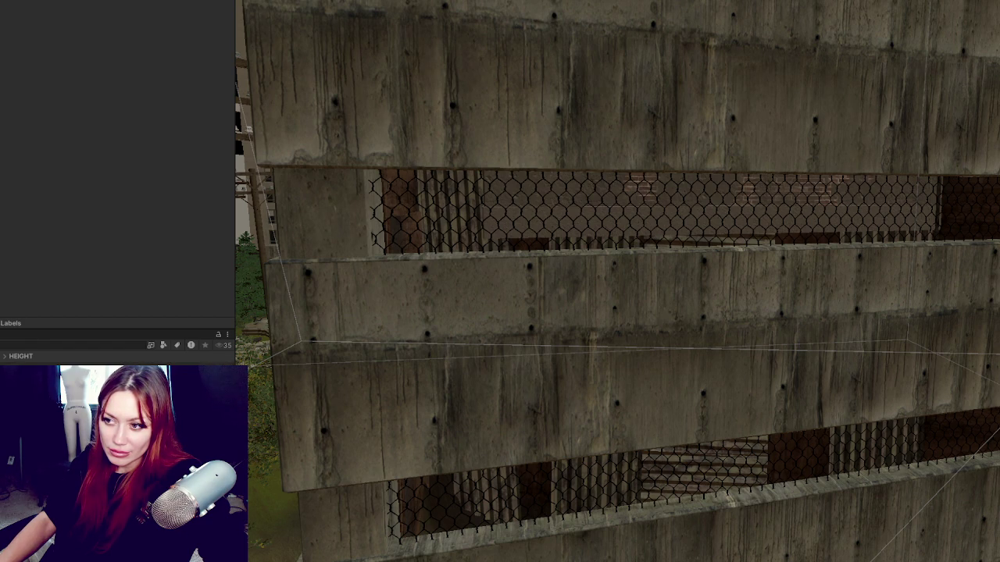
pyautogui.click(357, 151)
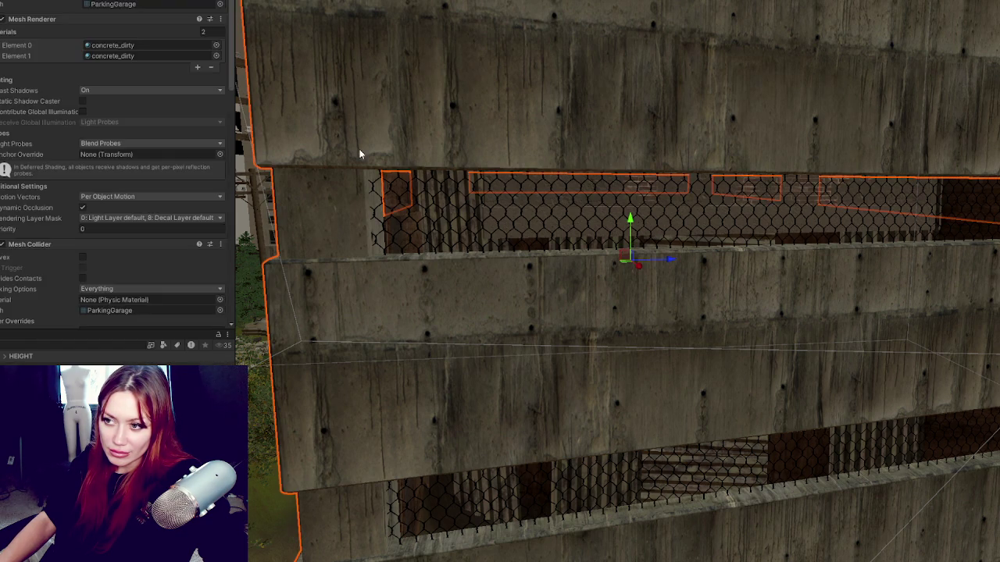
pyautogui.scroll(-5, 112, 175)
pyautogui.scroll(-3, 112, 183)
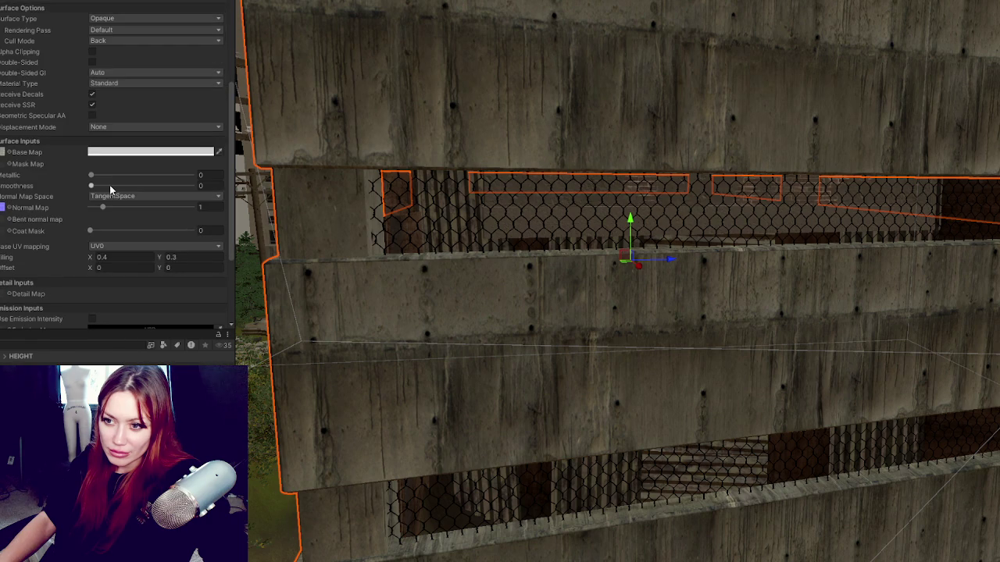
pyautogui.moveTo(111, 175)
pyautogui.mouseDown()
pyautogui.moveTo(130, 173)
pyautogui.moveTo(86, 175)
pyautogui.moveTo(165, 185)
pyautogui.moveTo(91, 186)
pyautogui.moveTo(93, 209)
pyautogui.mouseUp()
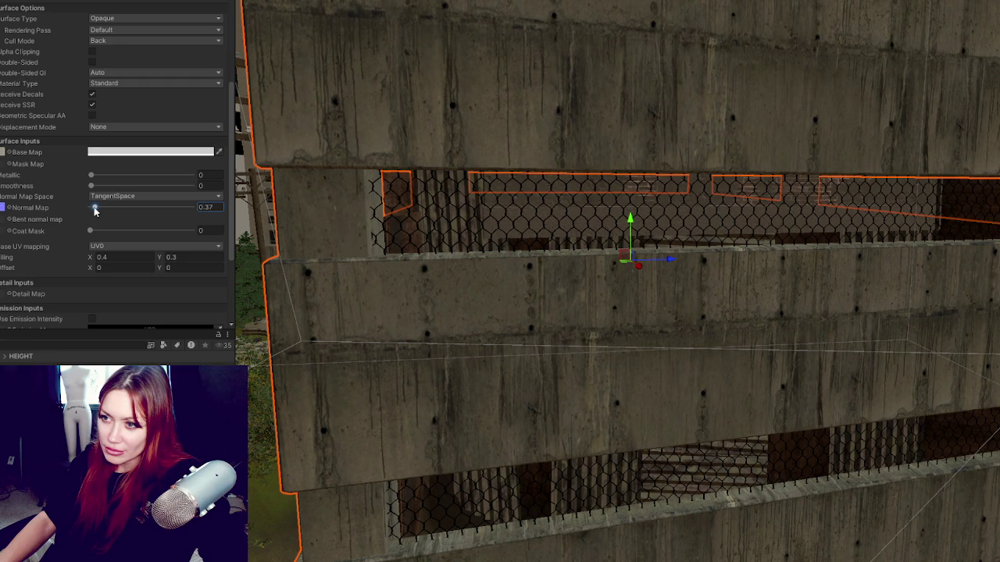
# - Orbit to the street beside the building, reselect the garage, and start Play mode
pyautogui.scroll(-3, 299, 190)
pyautogui.moveTo(299, 190)
pyautogui.mouseDown()
pyautogui.moveTo(536, 206)
pyautogui.moveTo(393, 183)
pyautogui.moveTo(364, 163)
pyautogui.mouseUp()
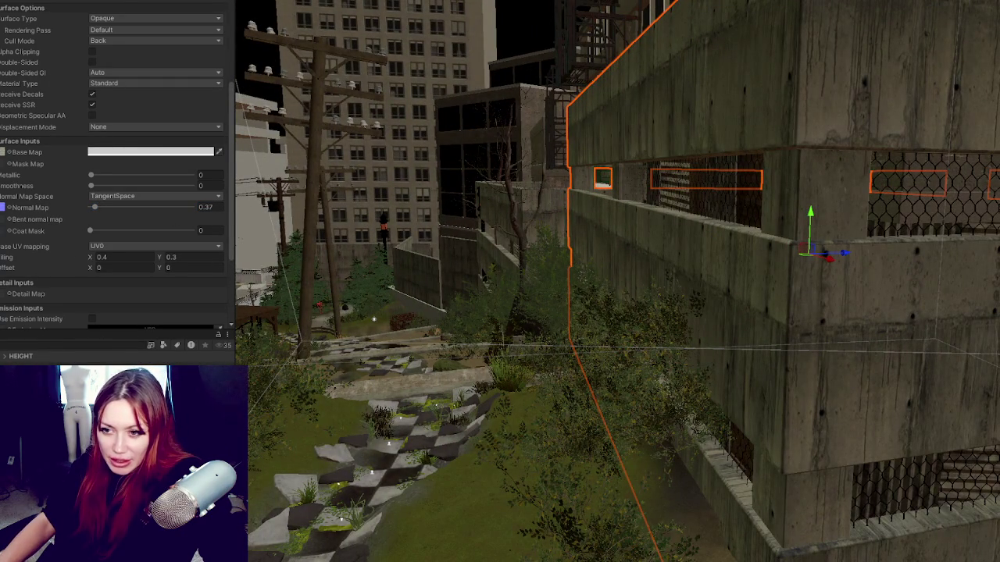
pyautogui.hotkey('shift', 'd')
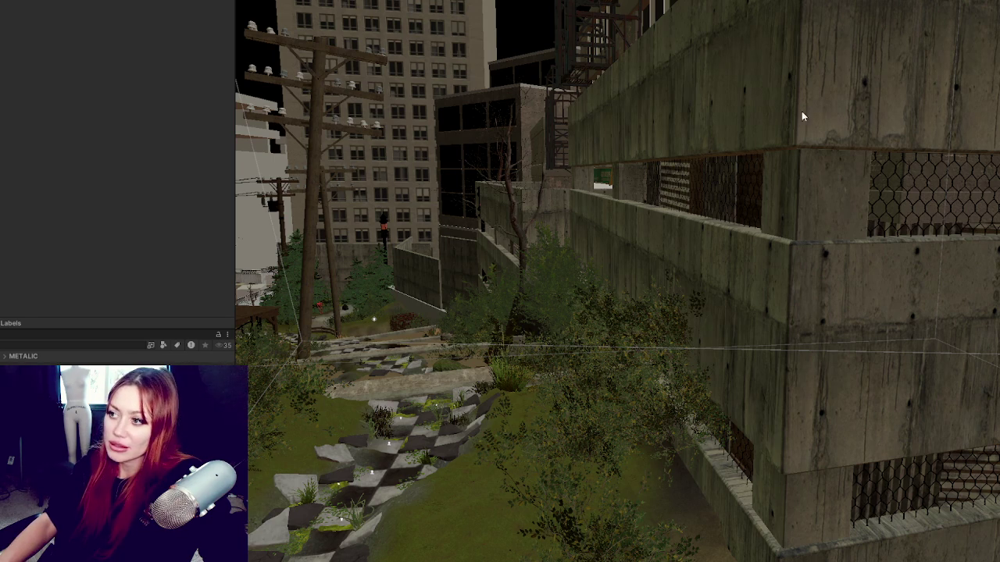
pyautogui.click(814, 95)
pyautogui.hotkey('ctrl', 'p')
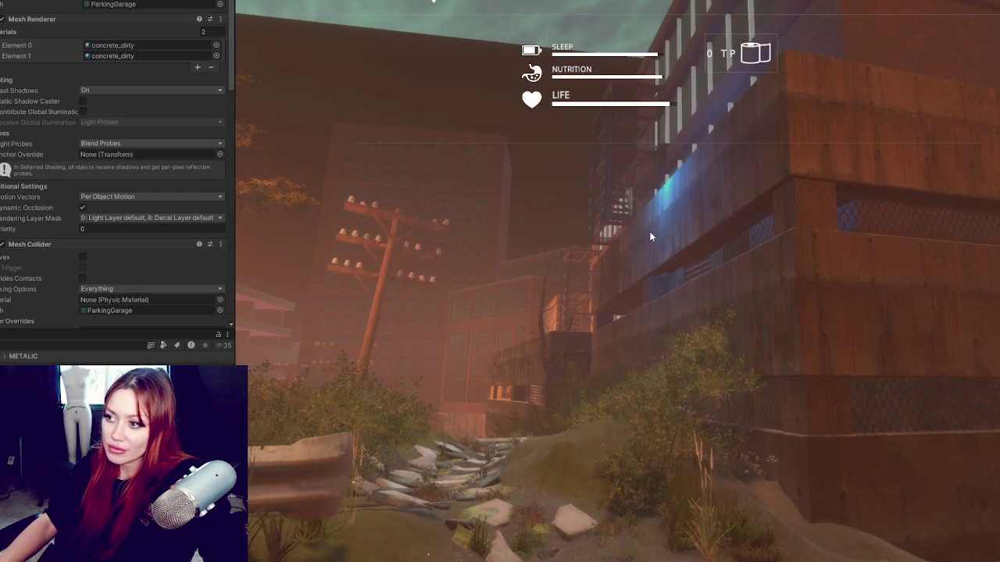
# - Walk past the garage along the stone and checkered paths to the stone stairs
pyautogui.press('w')
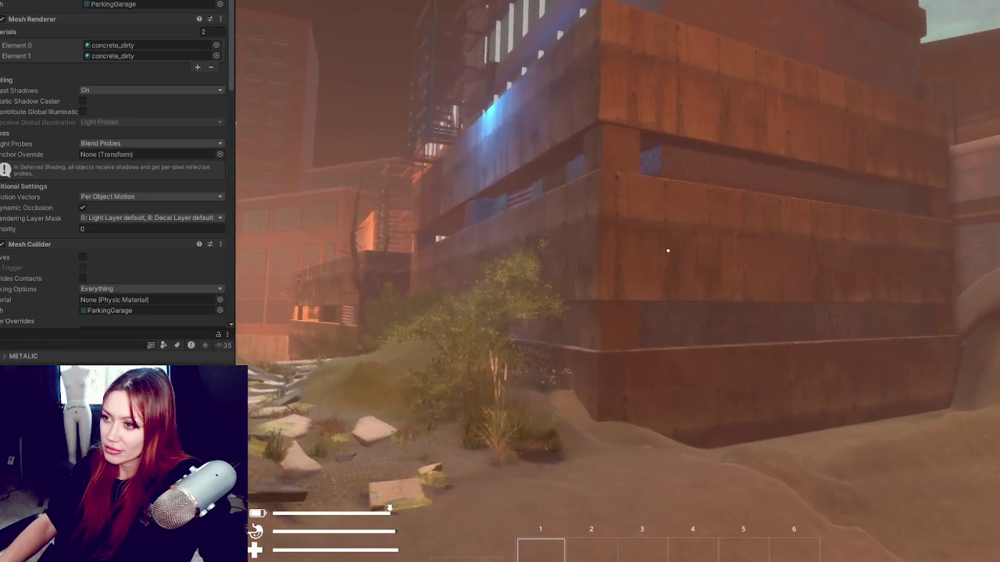
pyautogui.press('w')
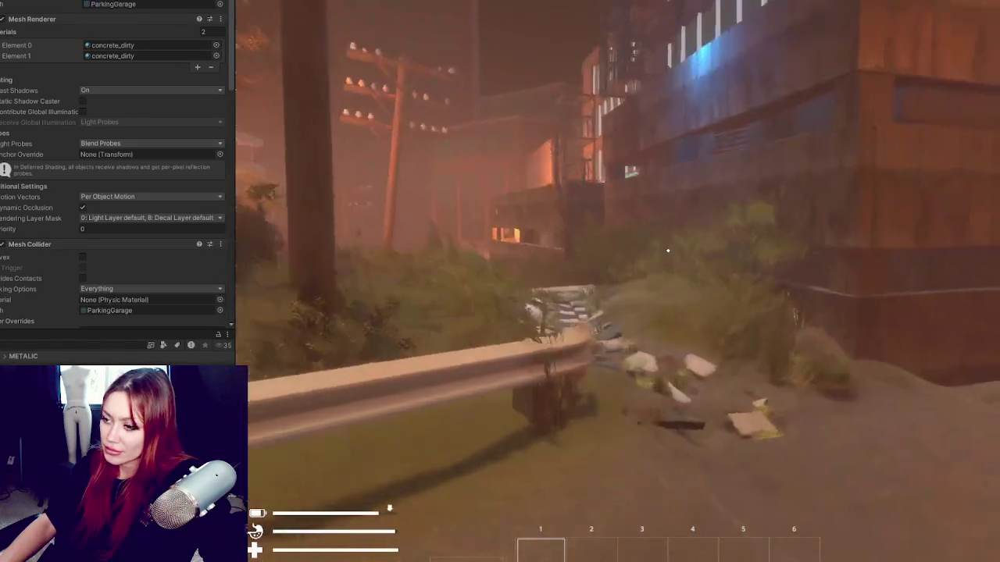
pyautogui.press('w')
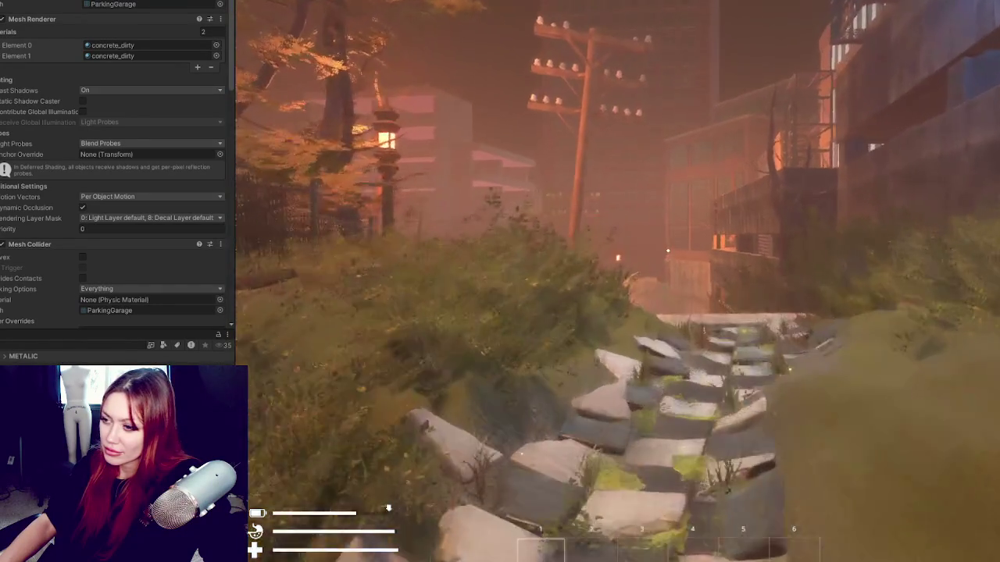
pyautogui.press('w')
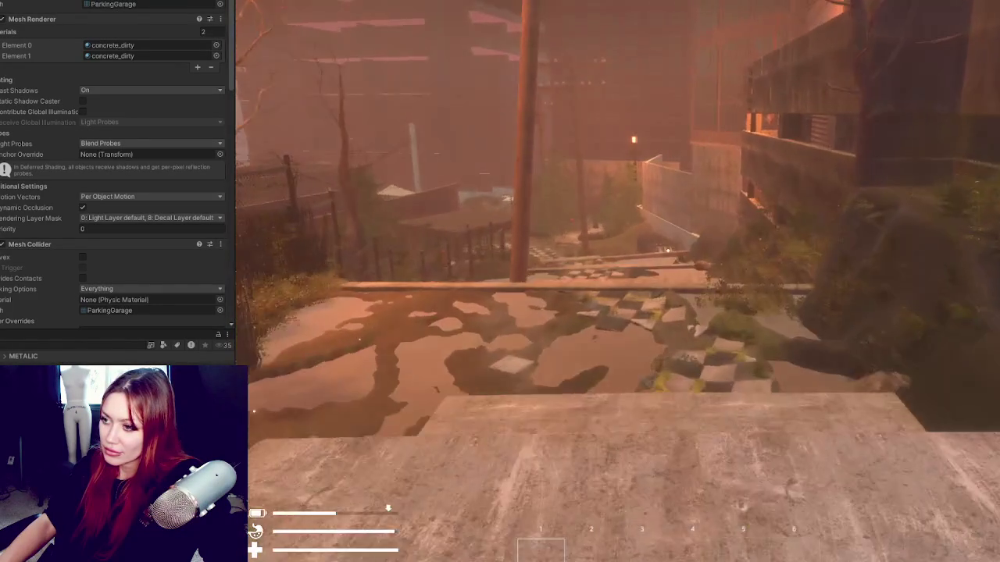
pyautogui.press('w')
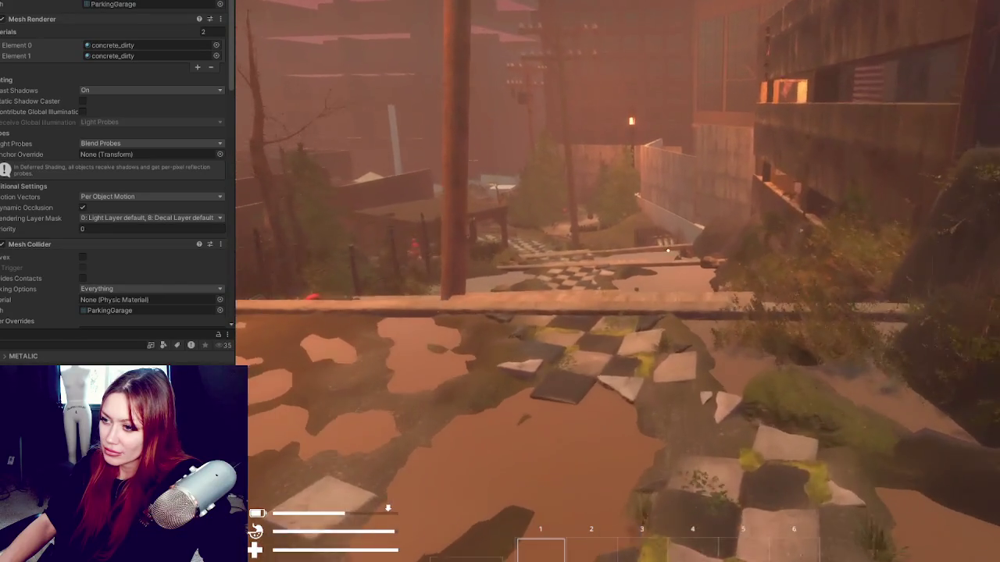
pyautogui.press('w')
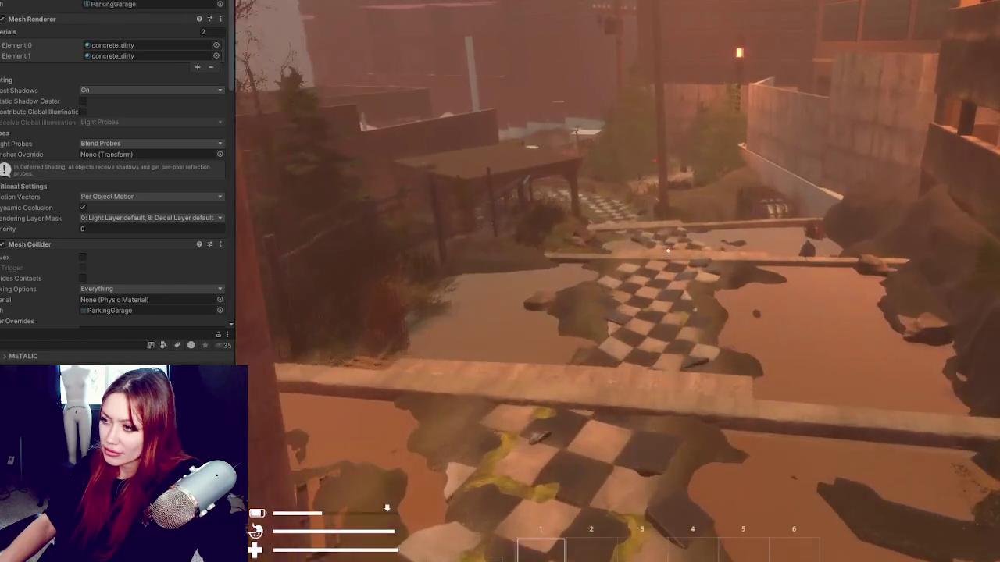
pyautogui.press('w')
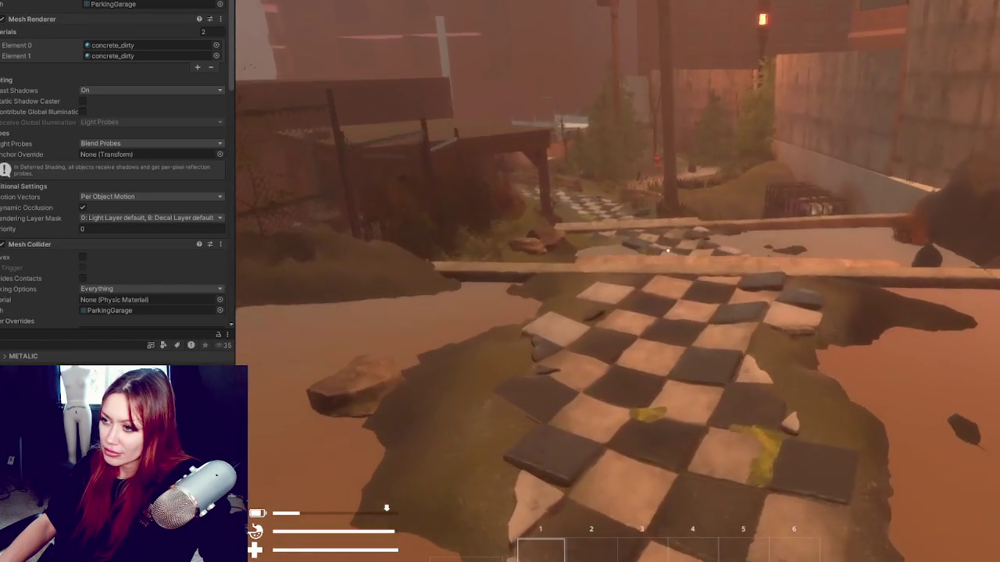
pyautogui.press('w')
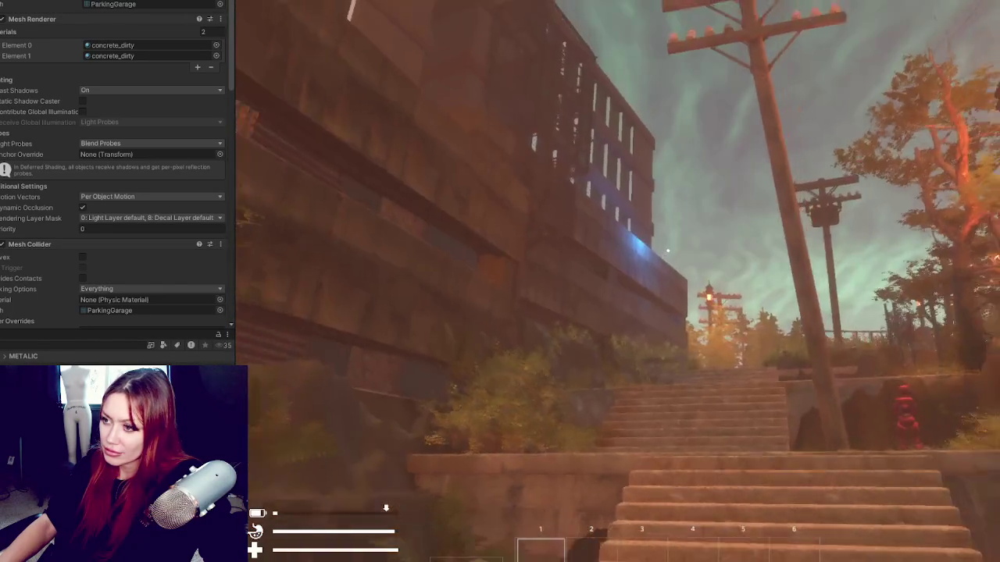
# - Back onto the checkered tiles to look over the concrete retaining wall
pyautogui.press('s')
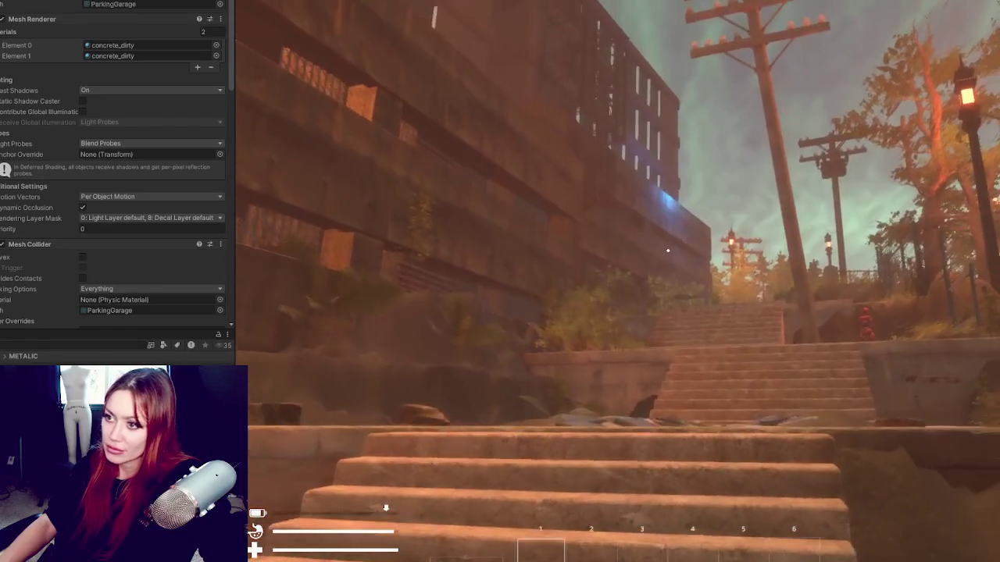
pyautogui.press('s')
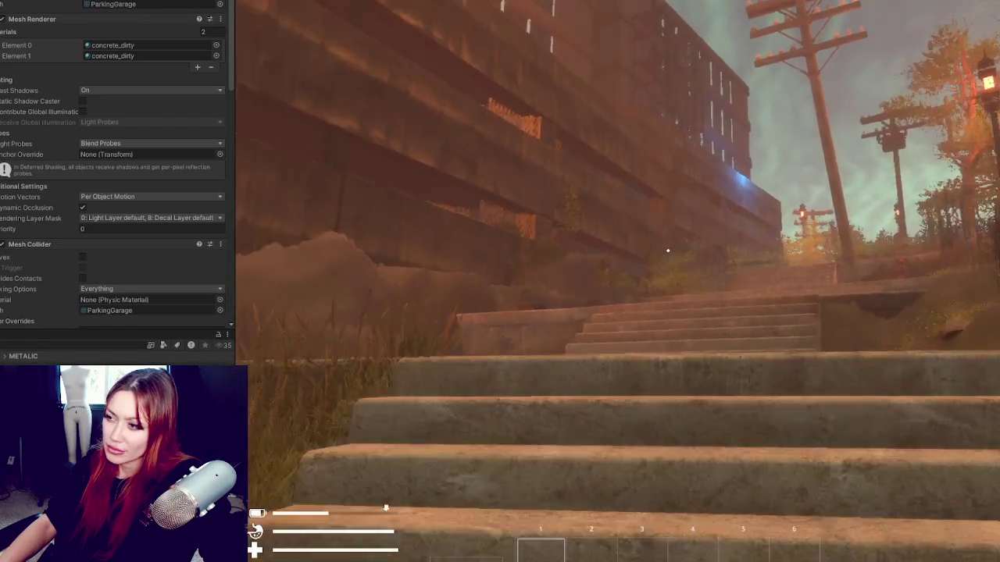
pyautogui.press('s')
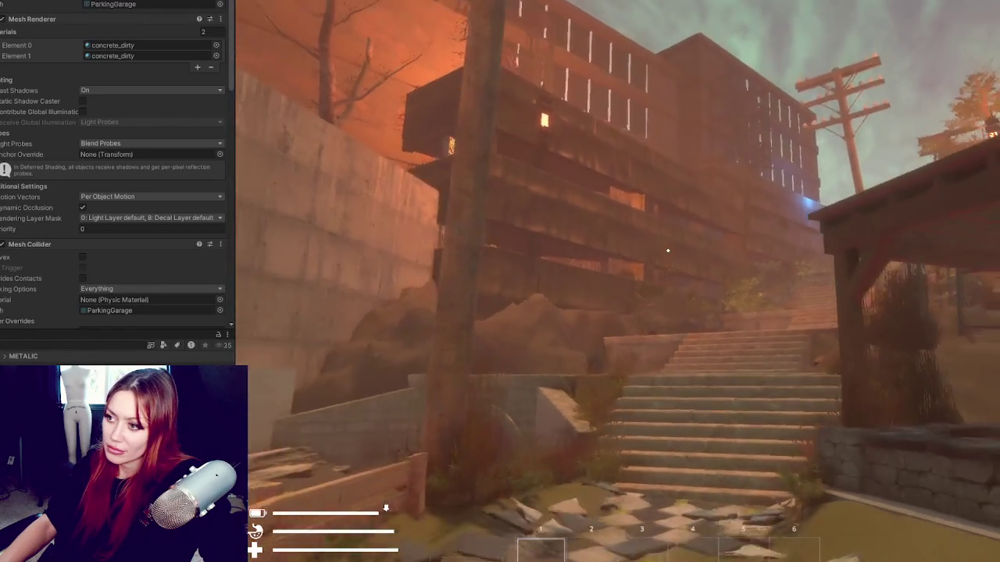
pyautogui.press('s')
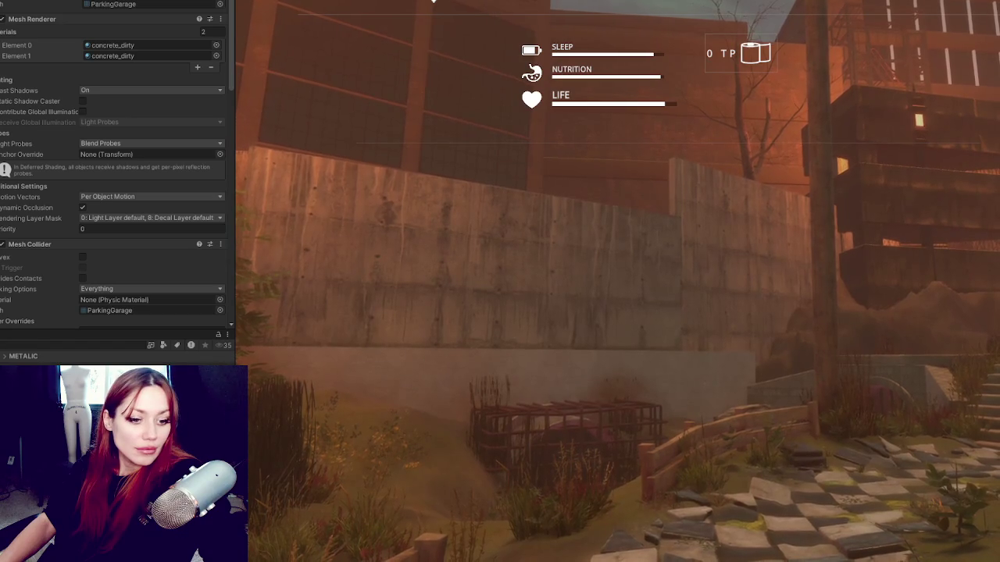
pyautogui.press('s')
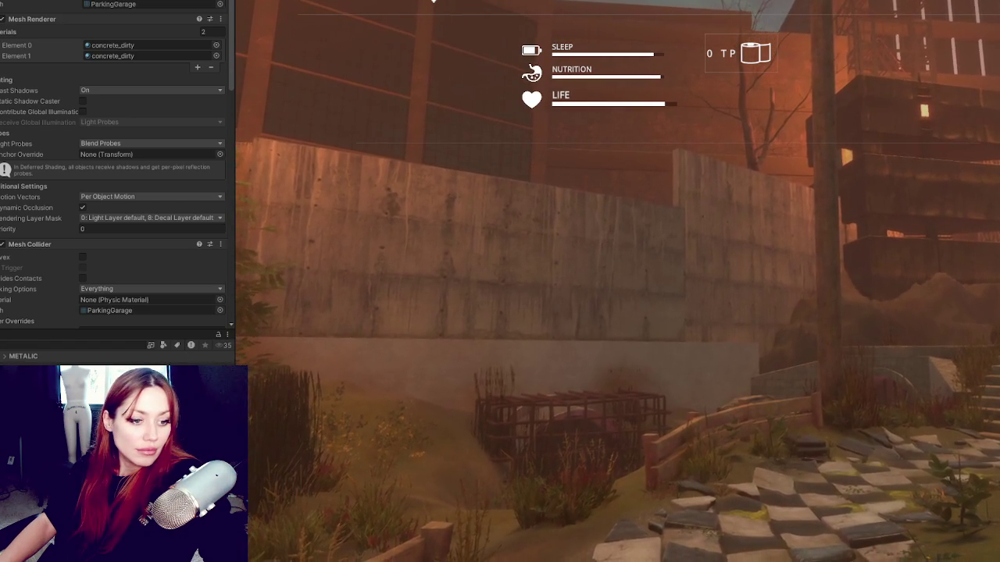
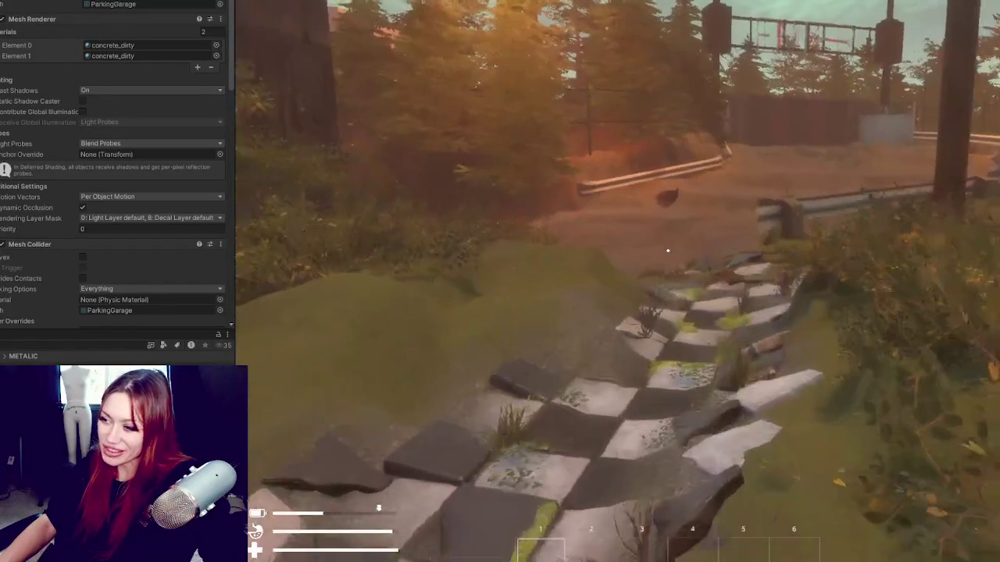
# - Walk forward toward the stones and guardrail debris in the restarted game
pyautogui.press('w')
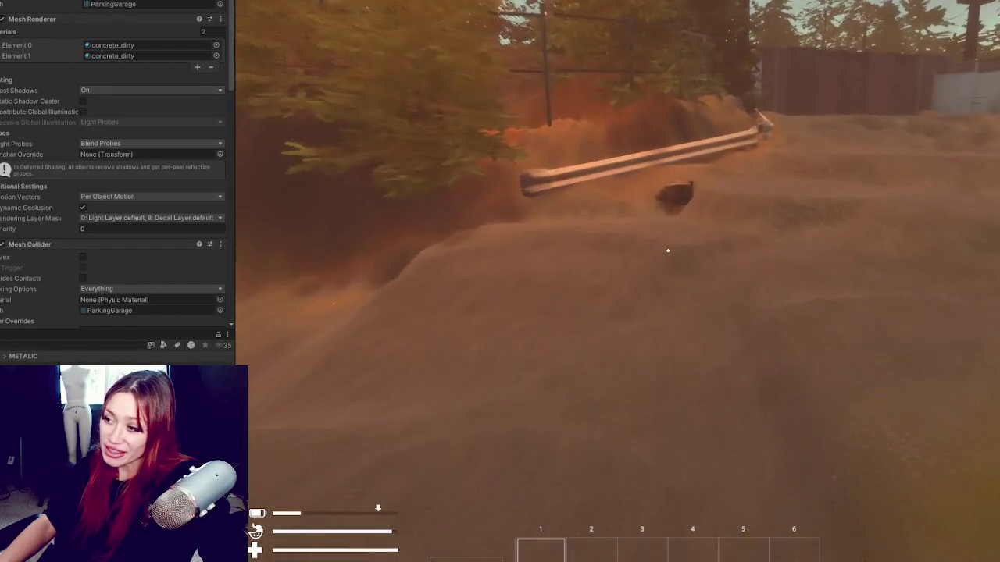
pyautogui.press('w')
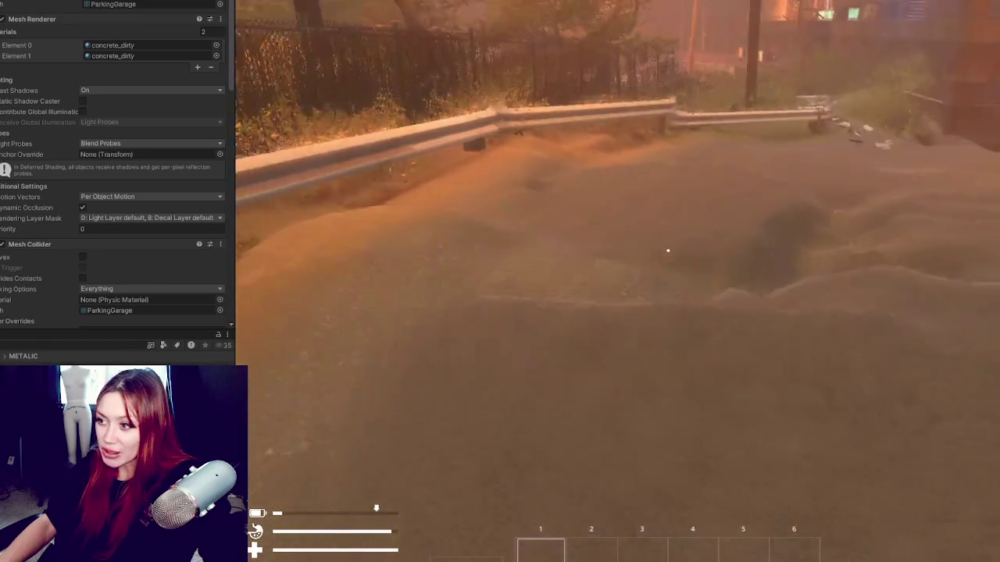
pyautogui.press('w')
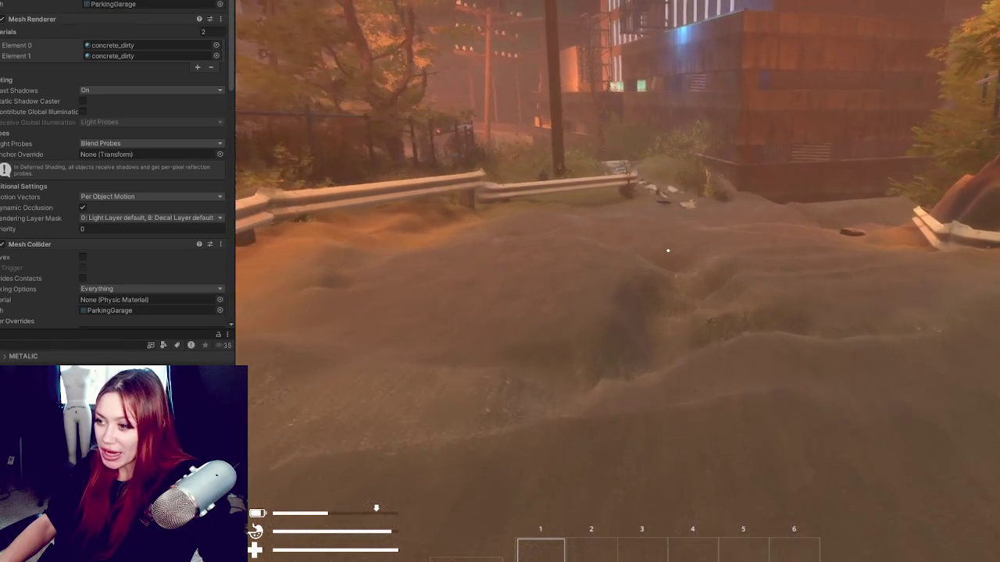
pyautogui.press('w')
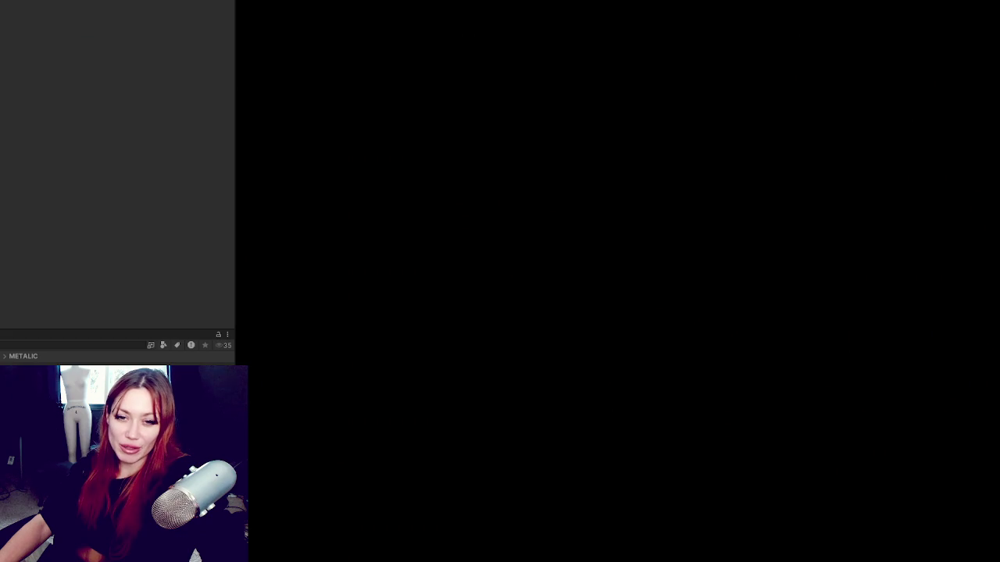
# - Walk past the stairs and wooden wall and cross the yard toward the EXIT gate
pyautogui.press('w')
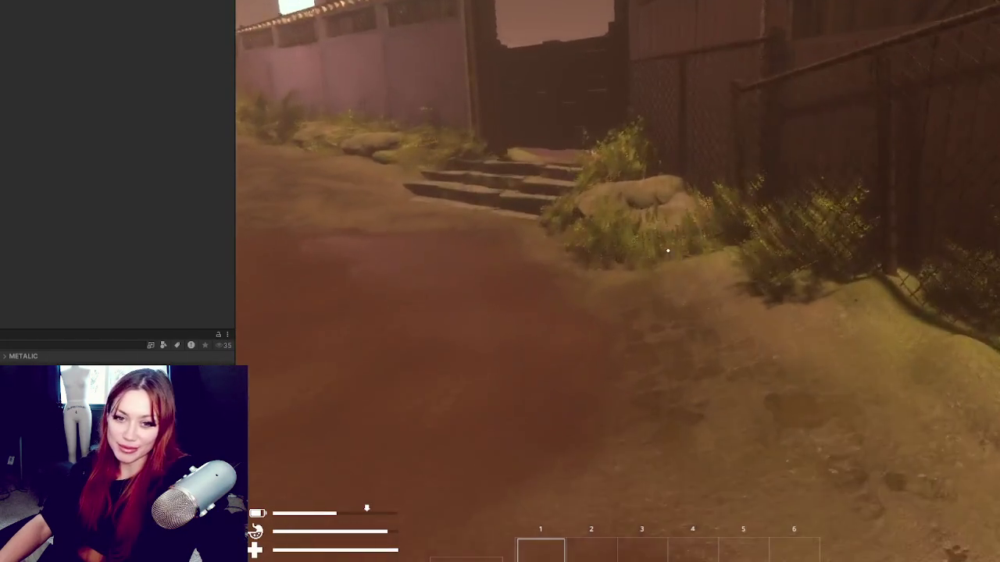
pyautogui.press('w')
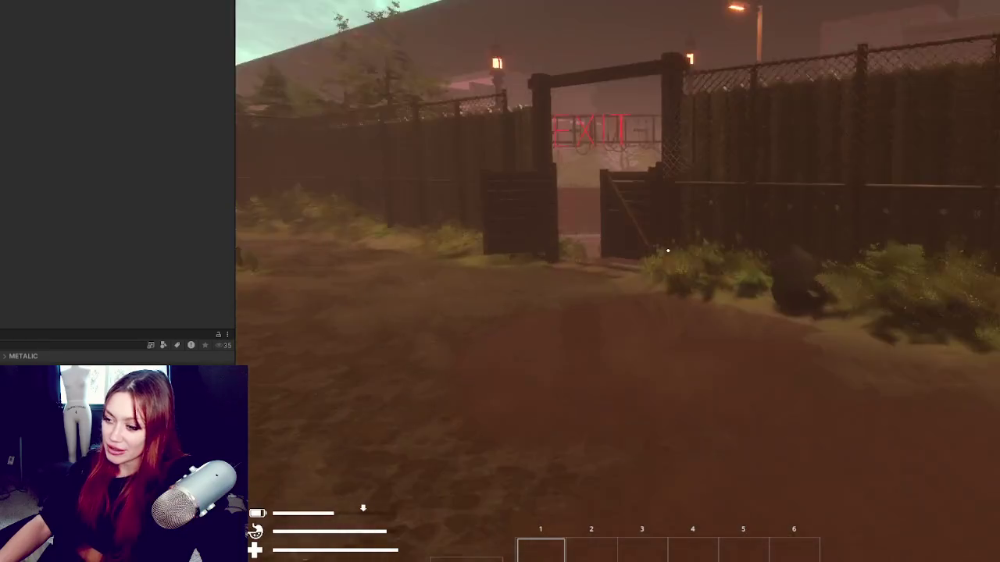
pyautogui.press('w')
pyautogui.press('w')
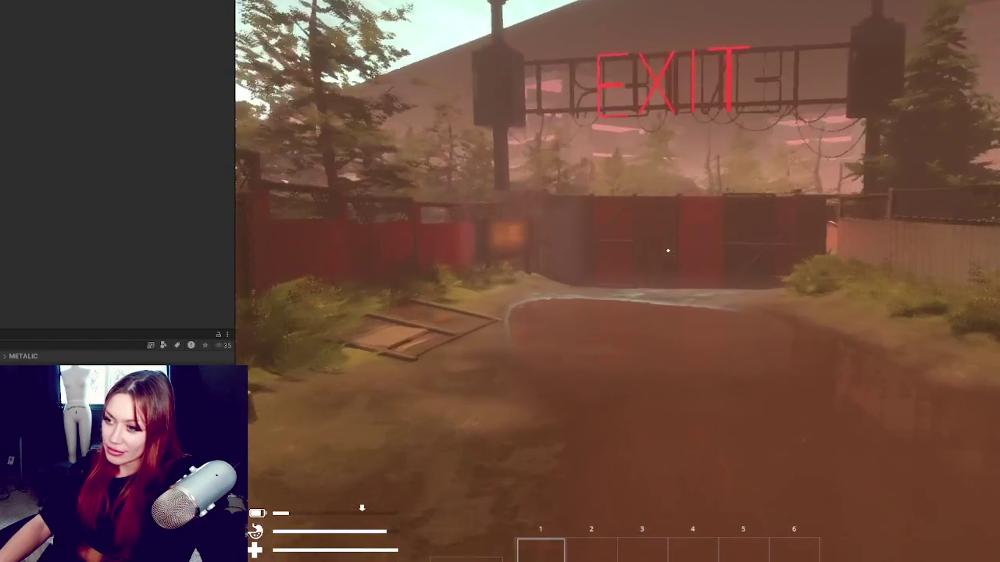
pyautogui.press('w')
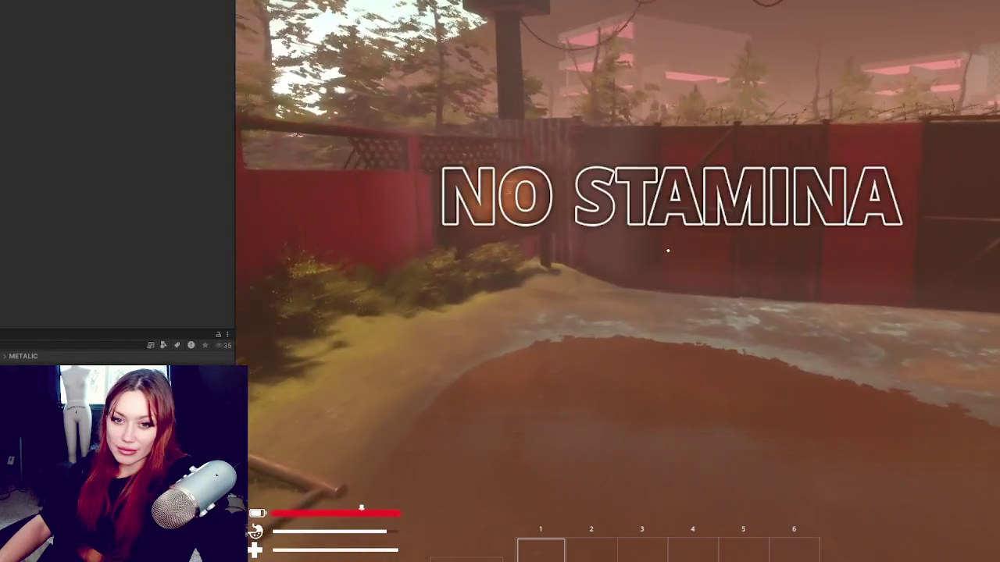
# - Go through the EXIT gate and along the flooded street toward the guardrail and building
pyautogui.press('w')
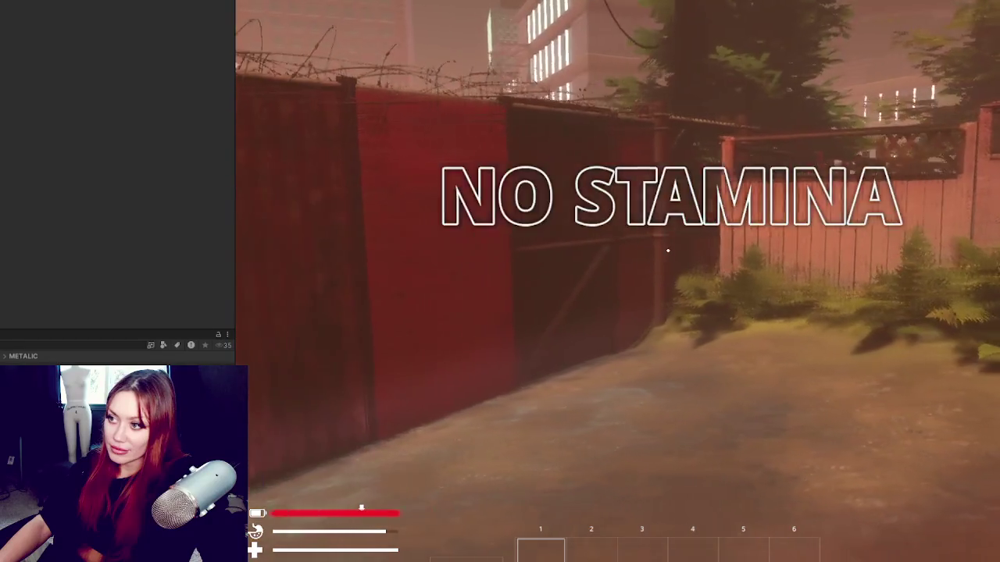
pyautogui.press('w')
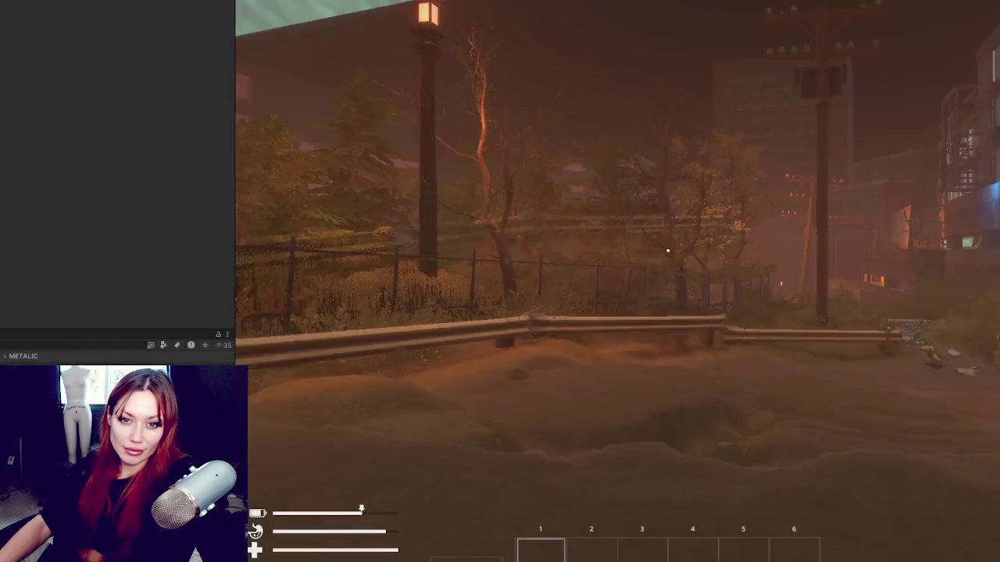
pyautogui.press('w')
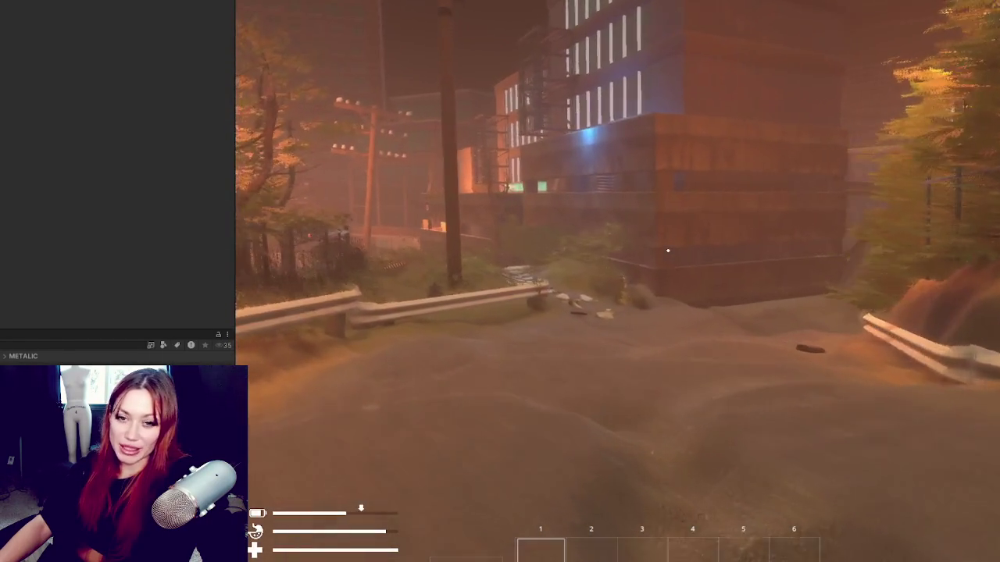
pyautogui.press('w')
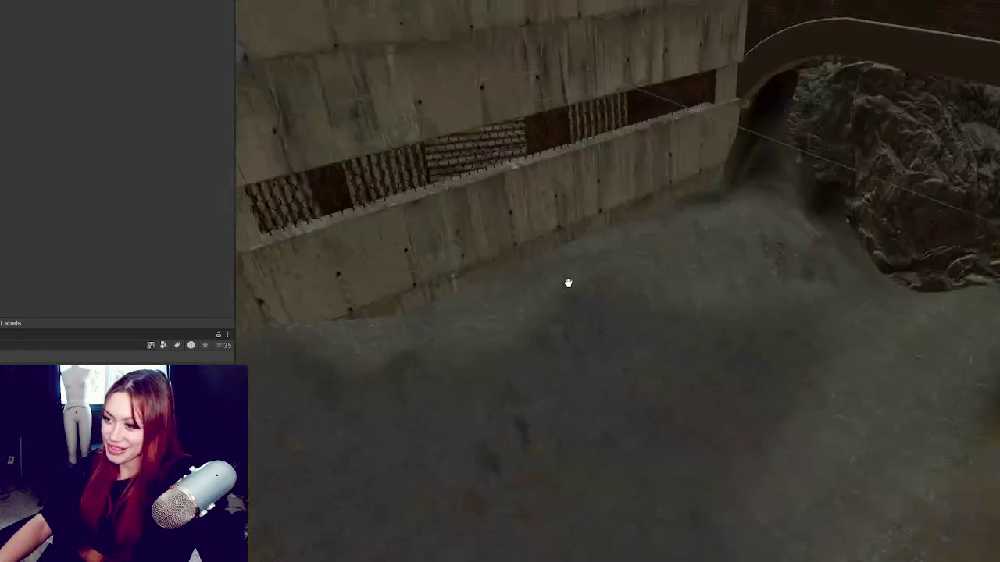
# - Select the terrain and choose the Raise or Lower Terrain paint tool
pyautogui.click(652, 266)
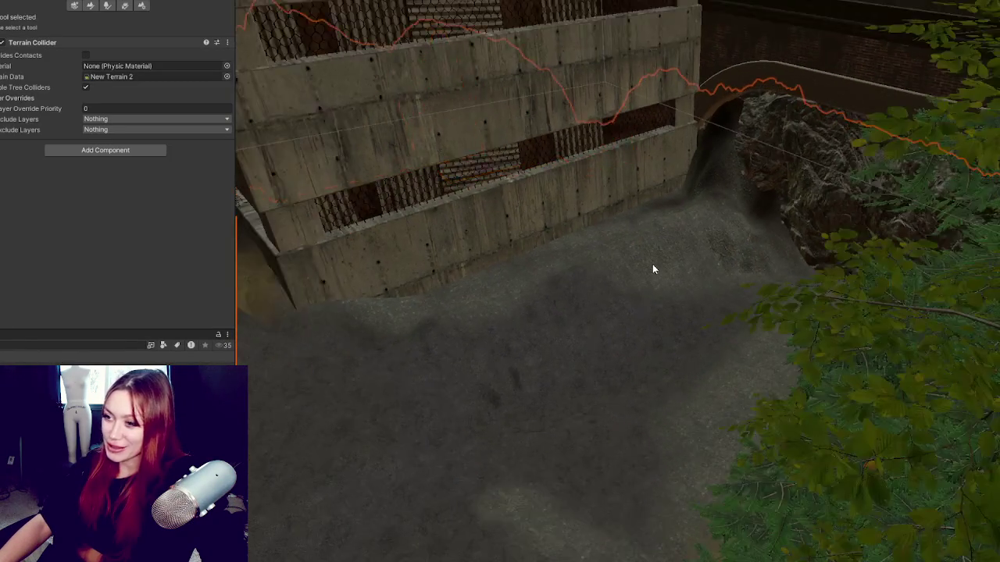
pyautogui.scroll(2, 611, 243)
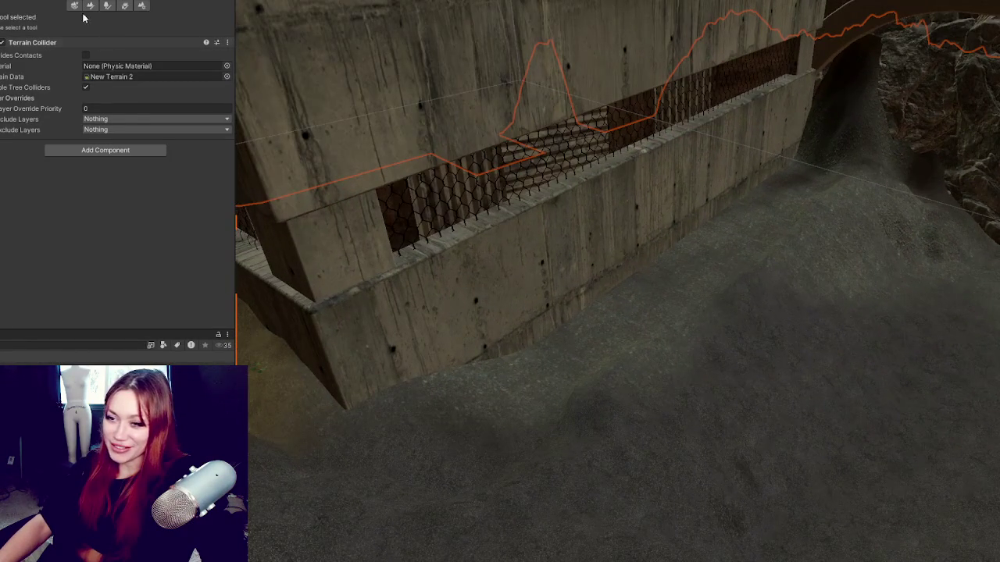
pyautogui.click(90, 5)
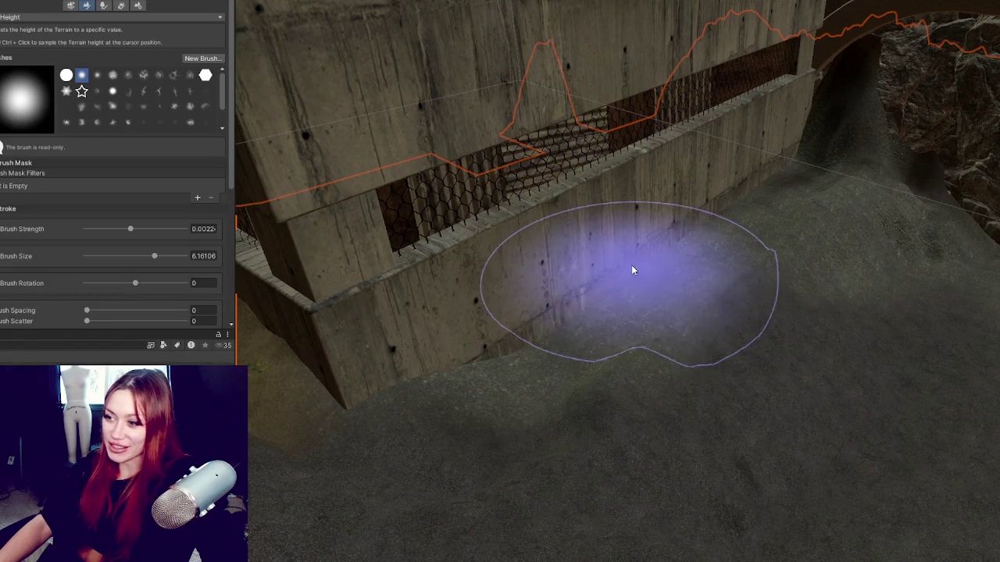
pyautogui.click(61, 17)
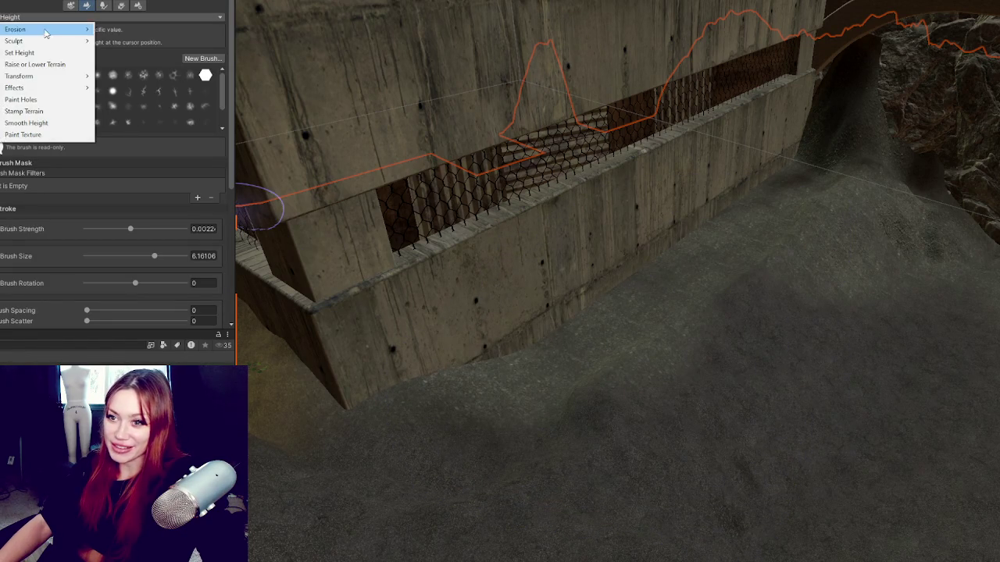
pyautogui.click(24, 65)
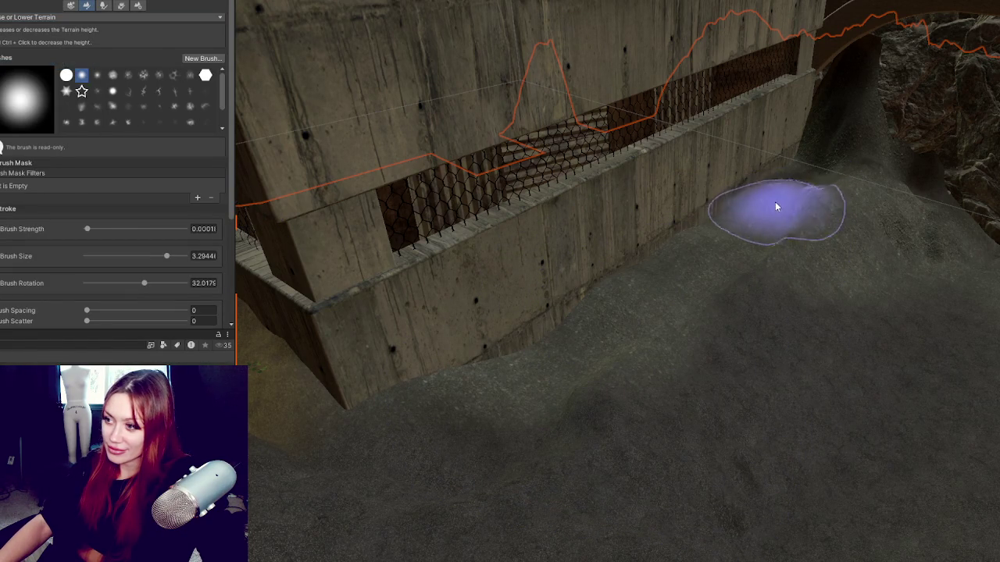
# - Sculpt the ground along the wall base, under the fence bushes and beside the planter
pyautogui.moveTo(805, 125)
pyautogui.mouseDown()
pyautogui.moveTo(820, 90)
pyautogui.moveTo(862, 122)
pyautogui.mouseUp()
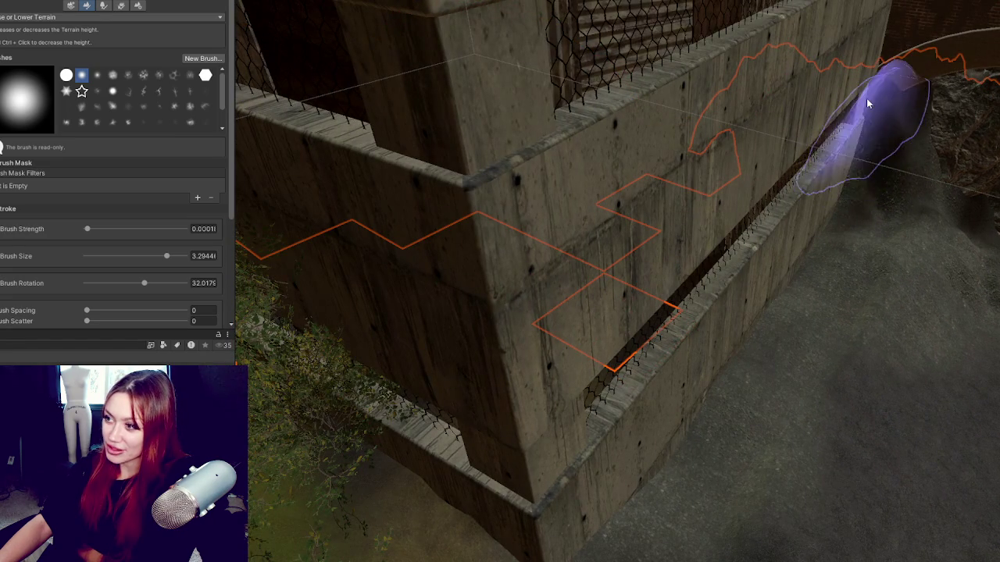
pyautogui.moveTo(883, 106)
pyautogui.mouseDown()
pyautogui.moveTo(881, 90)
pyautogui.moveTo(809, 193)
pyautogui.mouseUp()
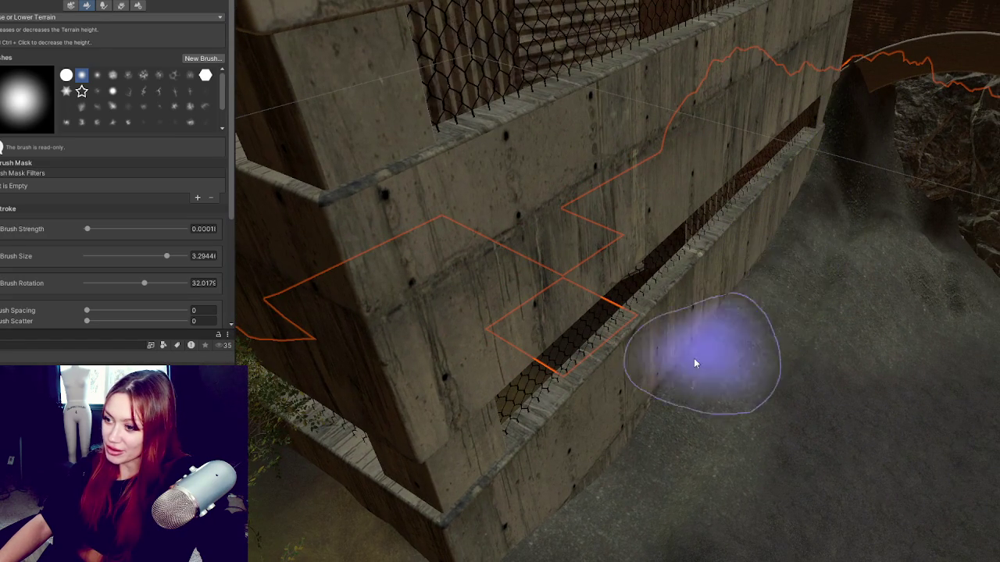
pyautogui.press('f')
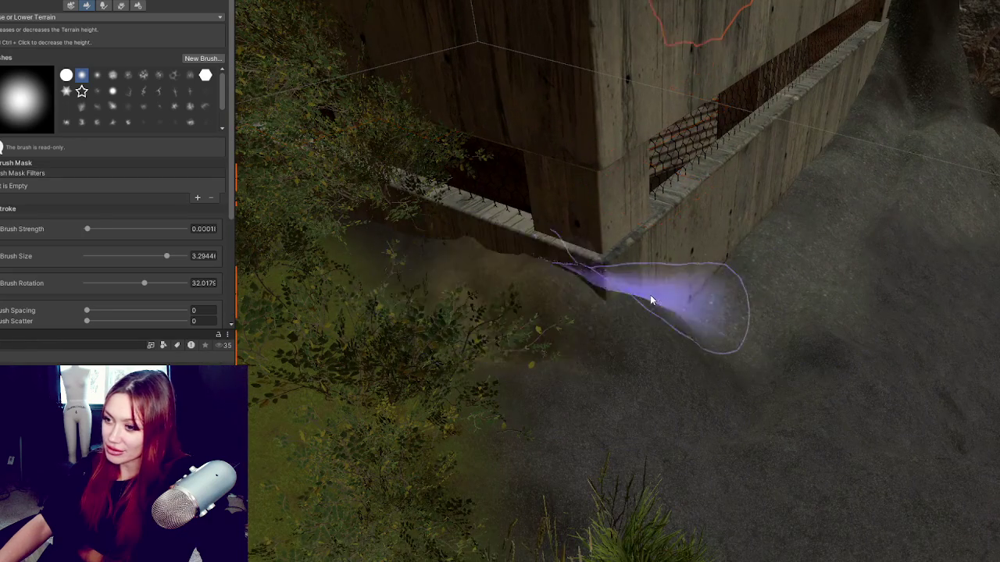
pyautogui.moveTo(595, 271)
pyautogui.mouseDown()
pyautogui.moveTo(701, 271)
pyautogui.moveTo(739, 227)
pyautogui.mouseUp()
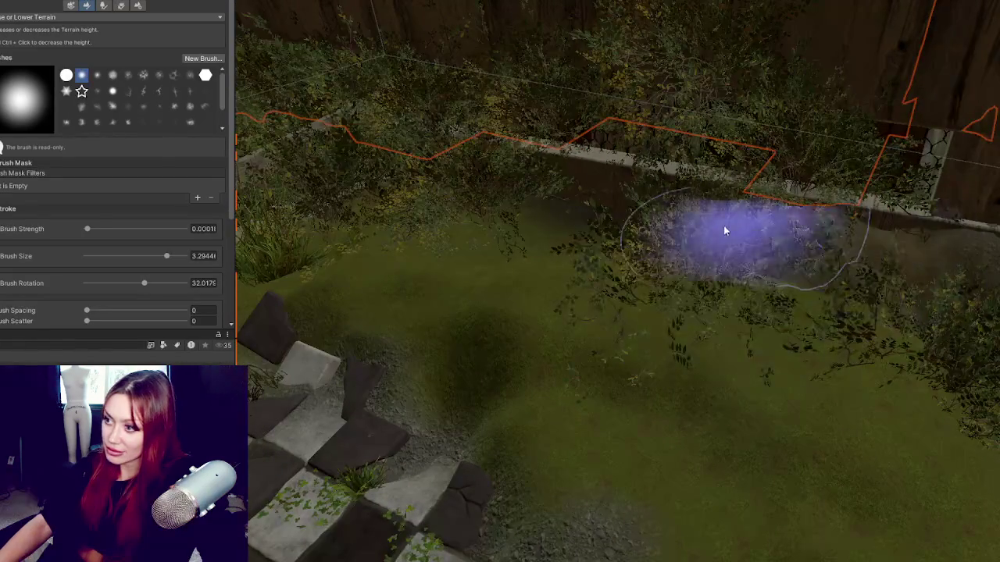
pyautogui.moveTo(613, 208); pyautogui.dragTo(670, 217)
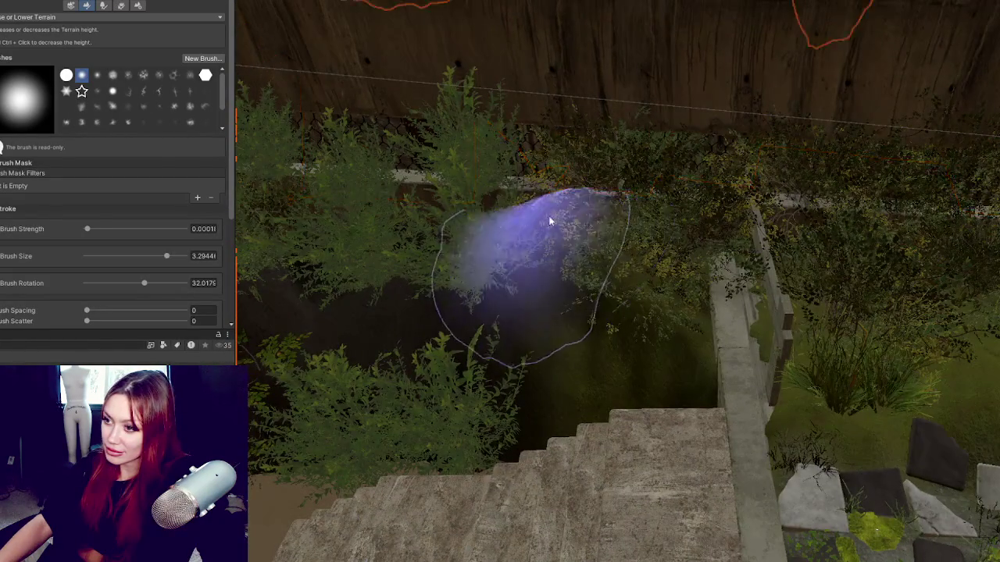
pyautogui.moveTo(529, 216); pyautogui.dragTo(786, 257)
pyautogui.moveTo(611, 266); pyautogui.dragTo(659, 283)
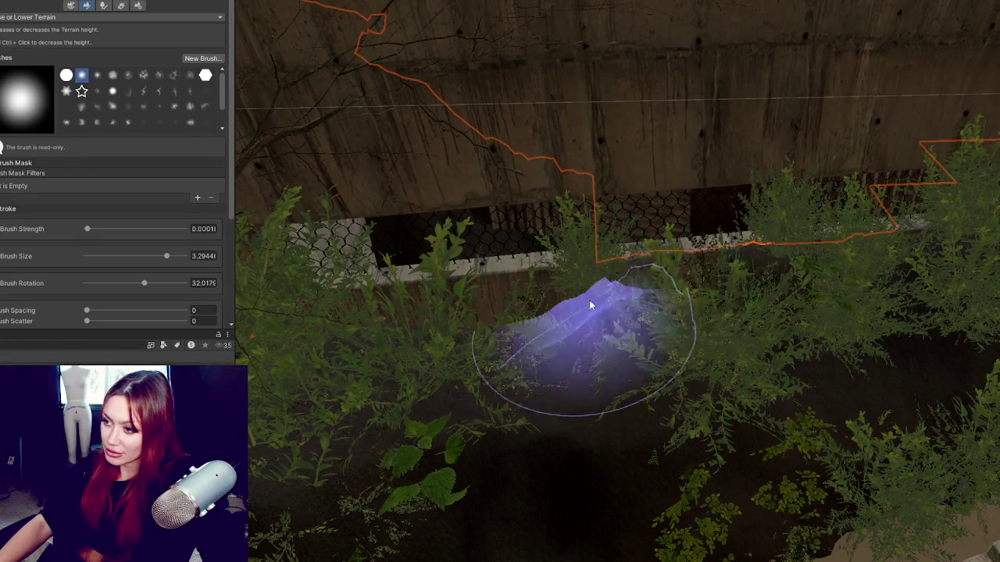
pyautogui.moveTo(591, 302); pyautogui.dragTo(826, 283)
pyautogui.moveTo(691, 364); pyautogui.dragTo(755, 335)
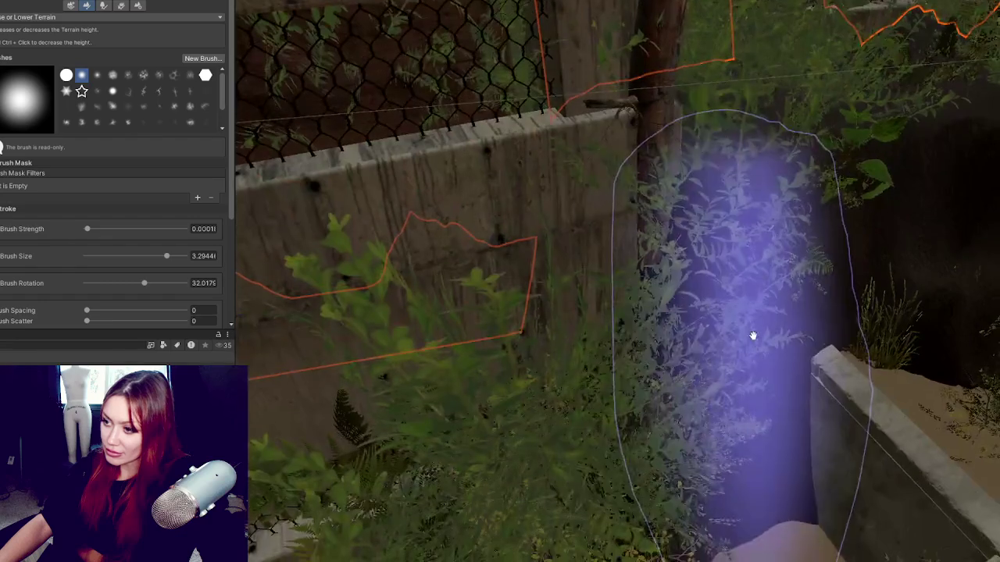
pyautogui.moveTo(515, 307)
pyautogui.mouseDown()
pyautogui.moveTo(540, 324)
pyautogui.moveTo(730, 308)
pyautogui.moveTo(710, 335)
pyautogui.moveTo(742, 238)
pyautogui.mouseUp()
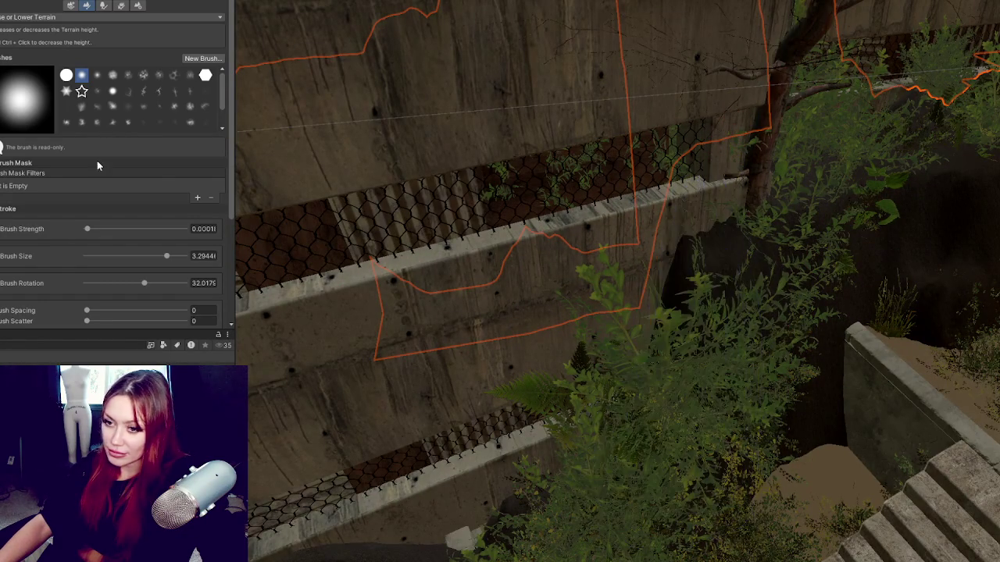
pyautogui.click(46, 17)
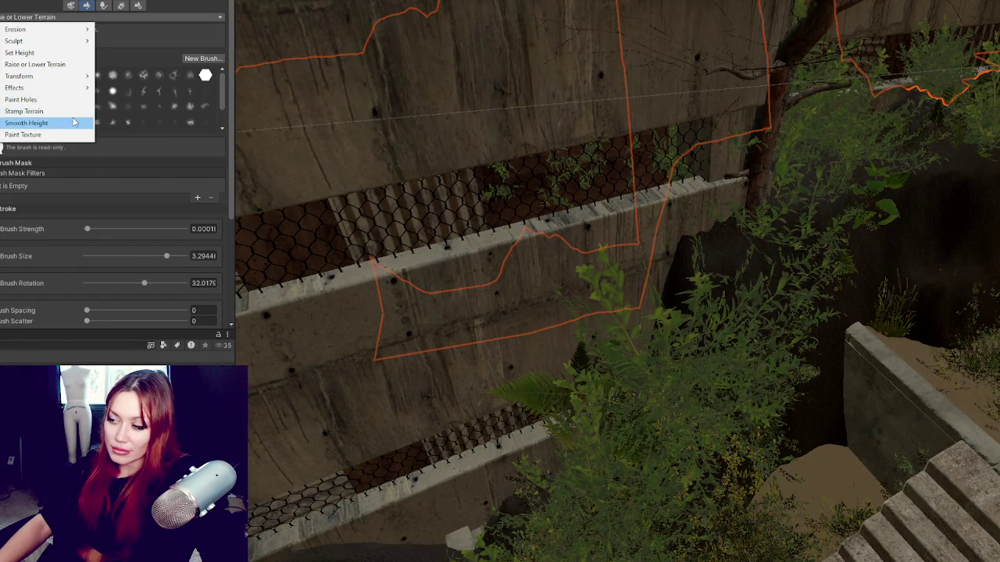
# - Switch to Smooth Height with blur radius 2 and smooth the terrain among the vegetation
pyautogui.click(74, 122)
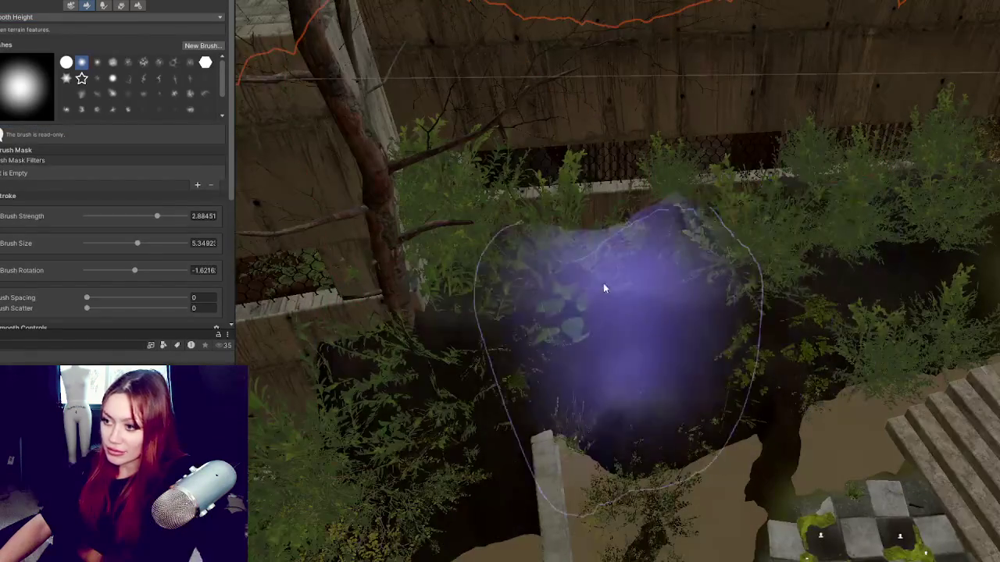
pyautogui.scroll(-5, 188, 220)
pyautogui.moveTo(104, 186); pyautogui.dragTo(93, 186)
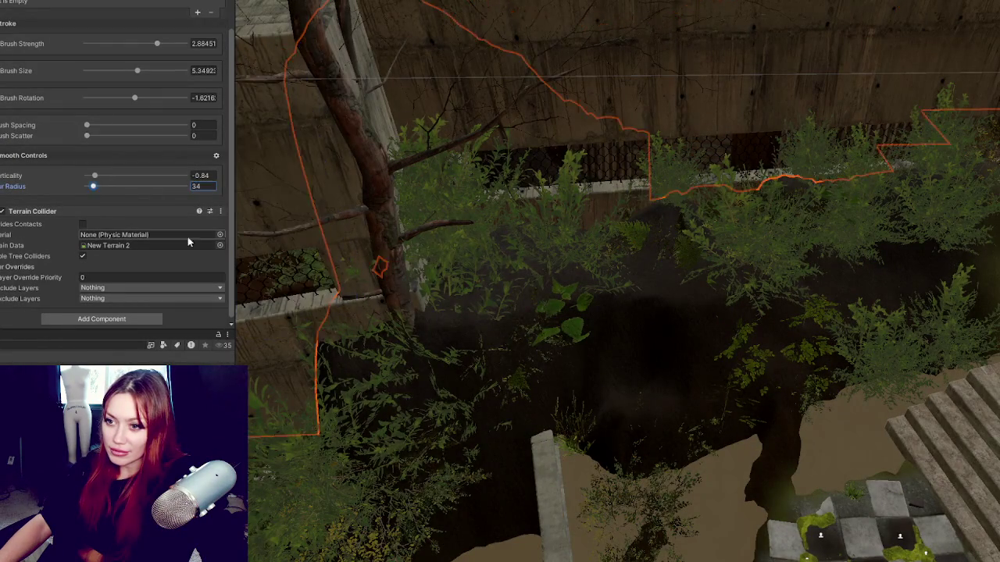
pyautogui.write('2')
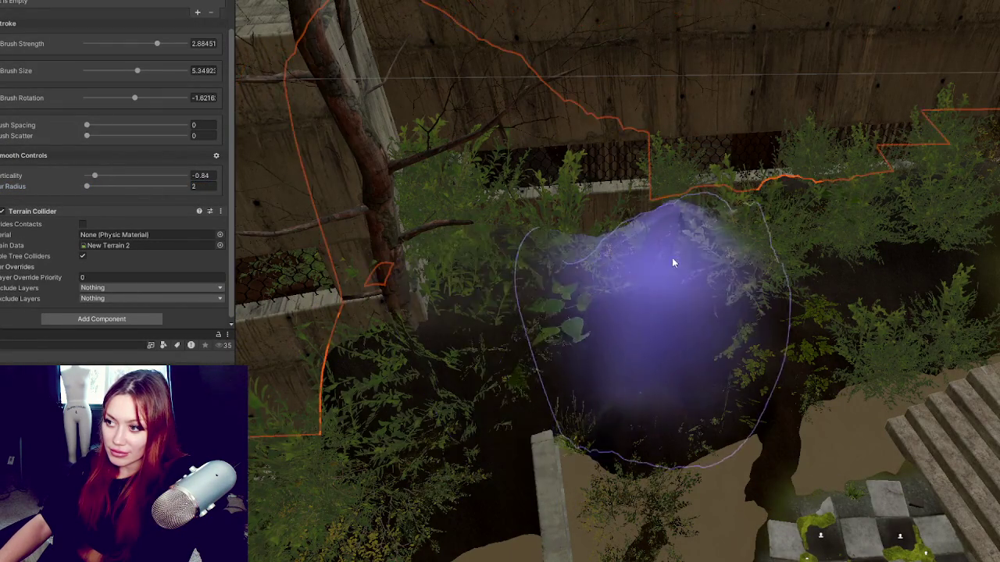
pyautogui.moveTo(423, 357)
pyautogui.mouseDown()
pyautogui.moveTo(528, 329)
pyautogui.moveTo(733, 303)
pyautogui.mouseUp()
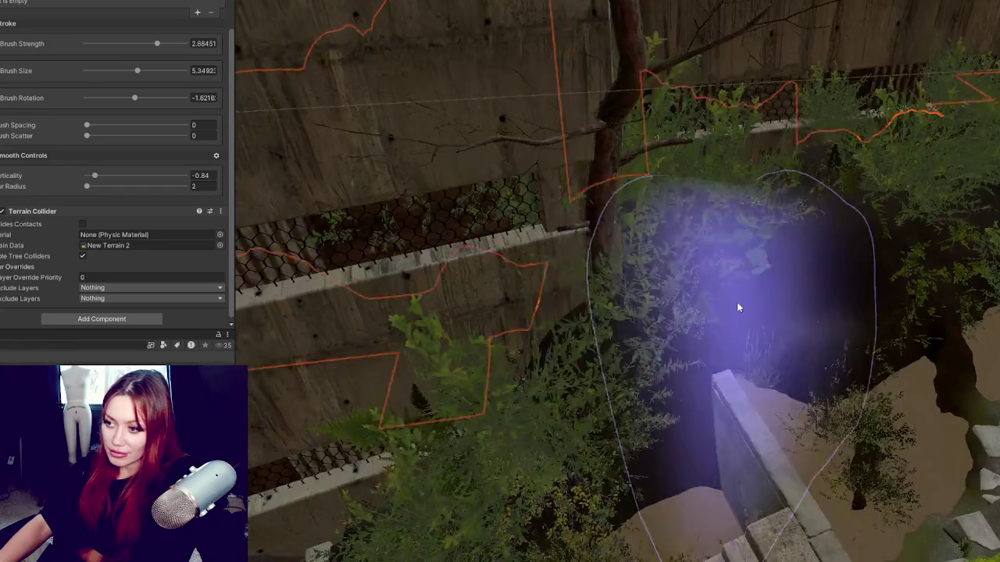
# - Reselect the terrain and raise a mound beside the garage wall with Raise or Lower Terrain
pyautogui.click(735, 303)
pyautogui.click(783, 303)
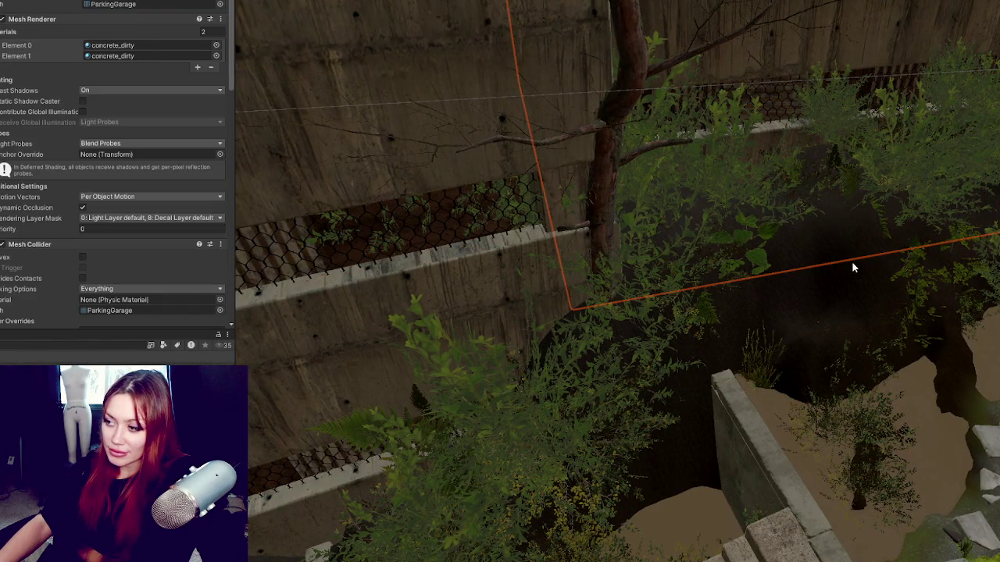
pyautogui.click(853, 267)
pyautogui.scroll(5, 561, 215)
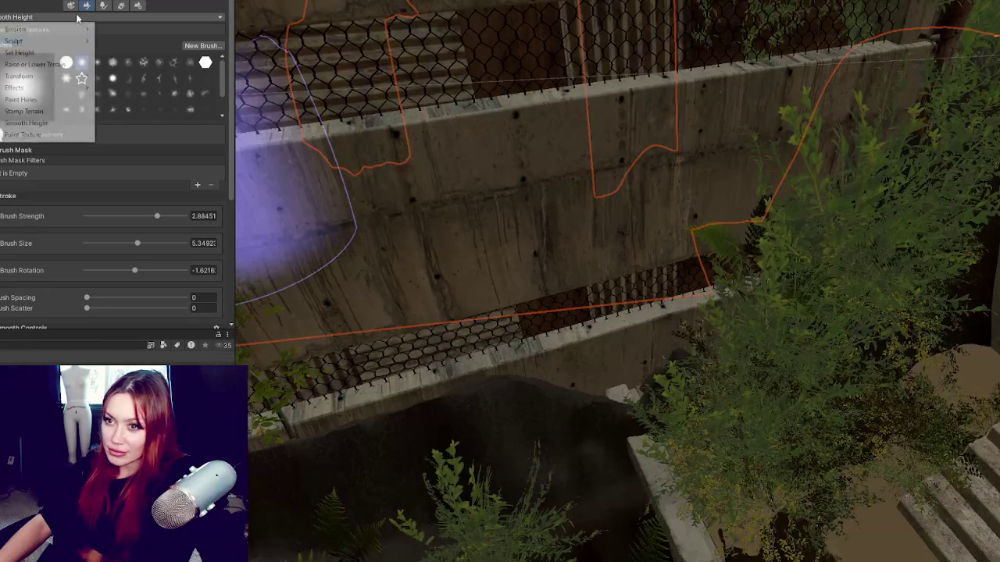
pyautogui.click(70, 63)
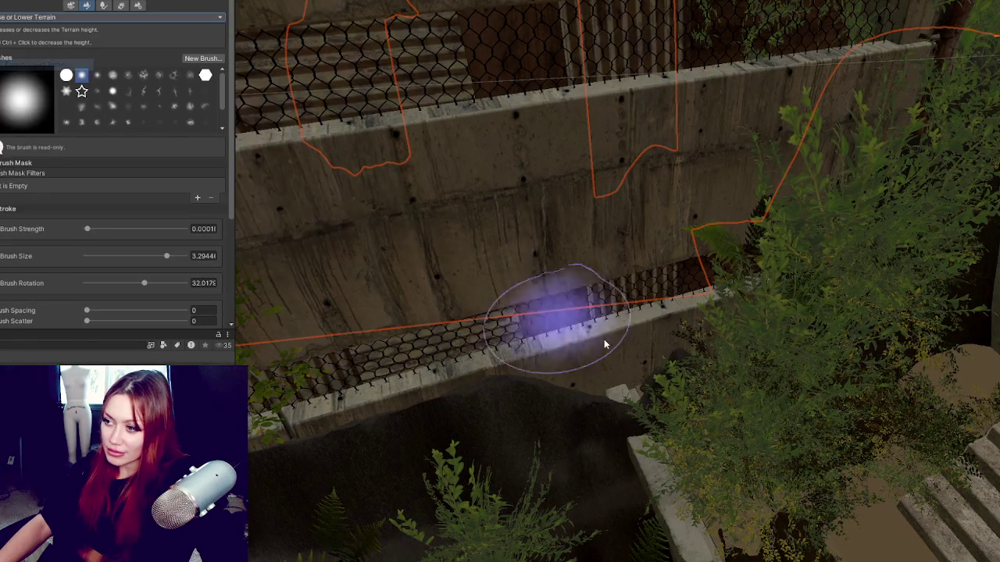
pyautogui.moveTo(647, 385)
pyautogui.mouseDown()
pyautogui.moveTo(618, 353)
pyautogui.moveTo(628, 348)
pyautogui.moveTo(601, 343)
pyautogui.moveTo(789, 310)
pyautogui.mouseUp()
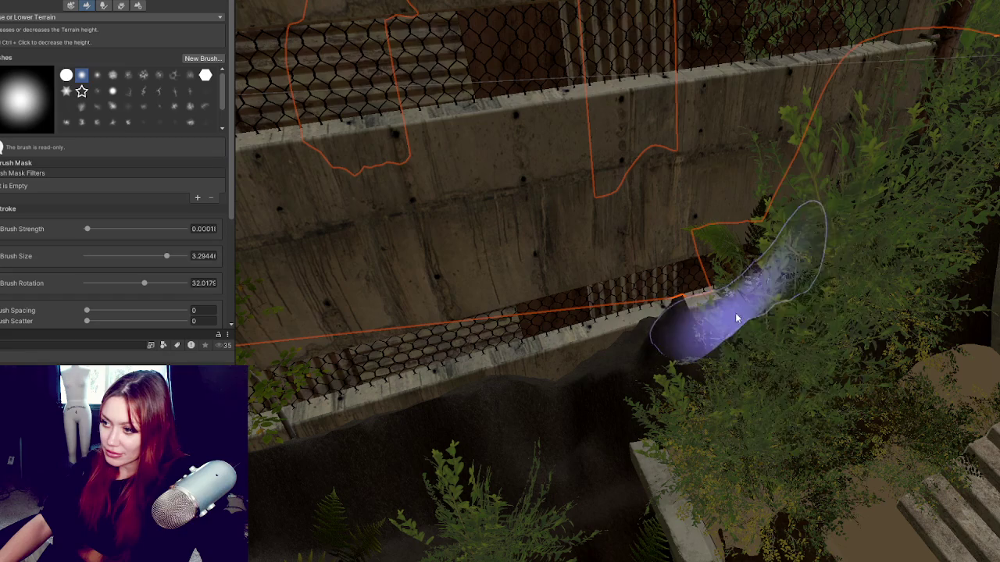
pyautogui.scroll(2, 765, 312)
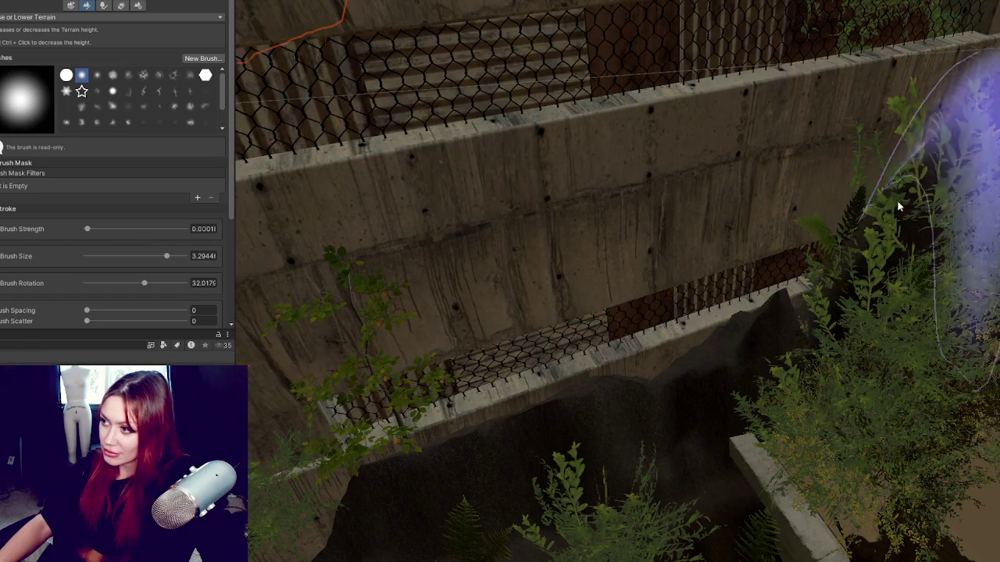
pyautogui.scroll(3, 515, 406)
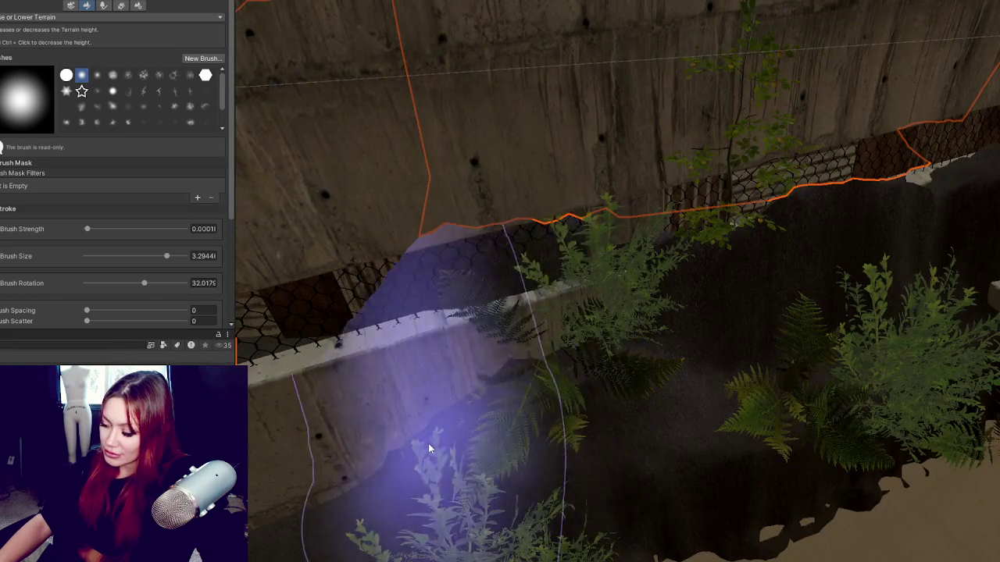
pyautogui.scroll(-3, 429, 444)
pyautogui.scroll(2, 468, 381)
pyautogui.scroll(-3, 390, 406)
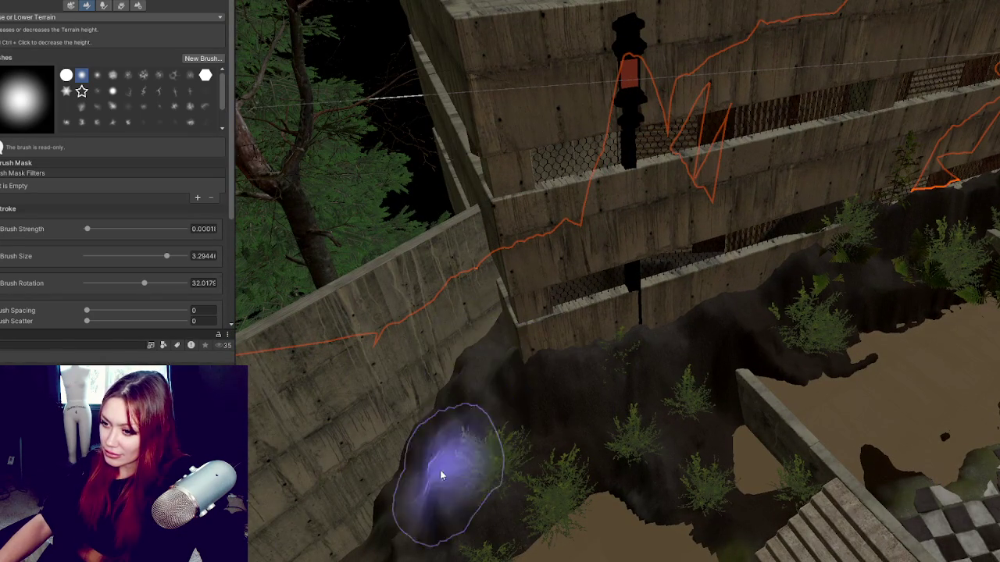
pyautogui.scroll(2, 464, 334)
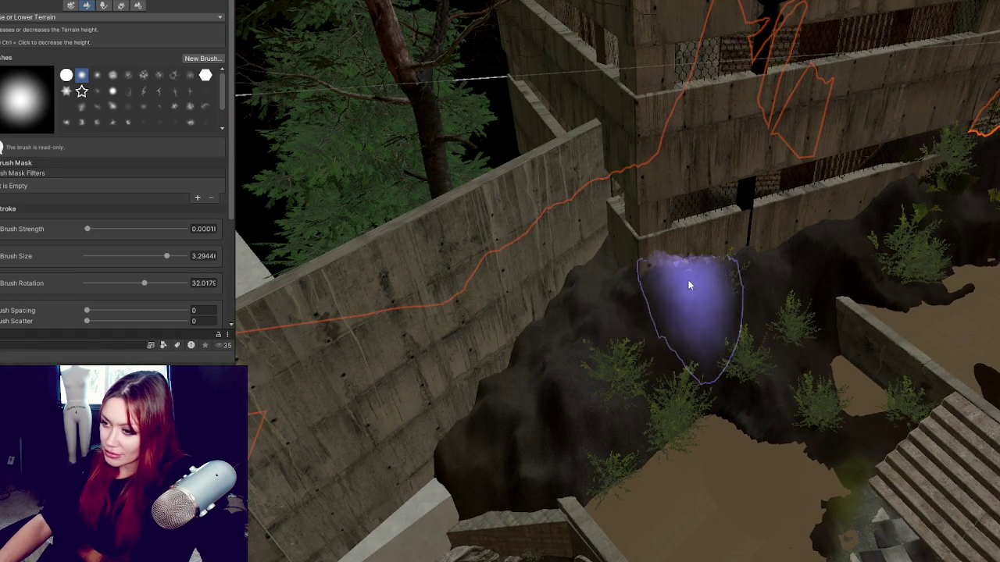
# - Review the wall, utility pole and lamp, then return the brush to Raise or Lower Terrain
pyautogui.click(95, 15)
pyautogui.click(70, 111)
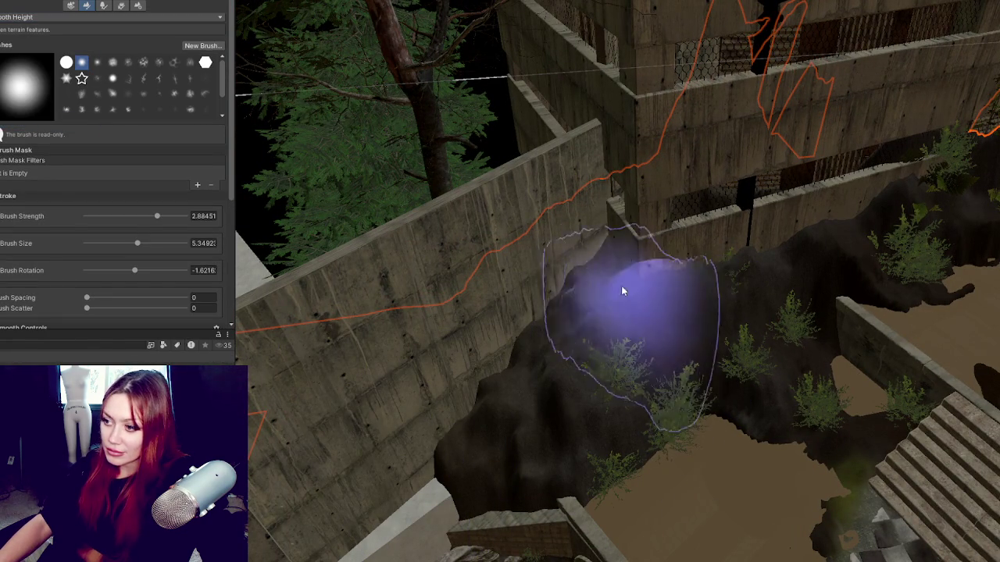
pyautogui.moveTo(879, 170); pyautogui.dragTo(752, 273)
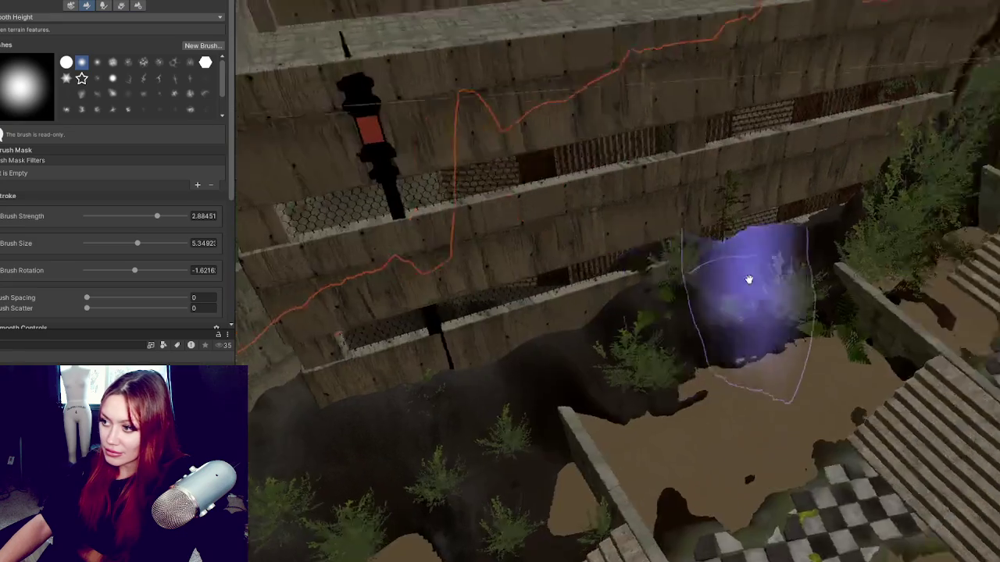
pyautogui.moveTo(699, 321)
pyautogui.mouseDown()
pyautogui.moveTo(770, 223)
pyautogui.moveTo(591, 257)
pyautogui.mouseUp()
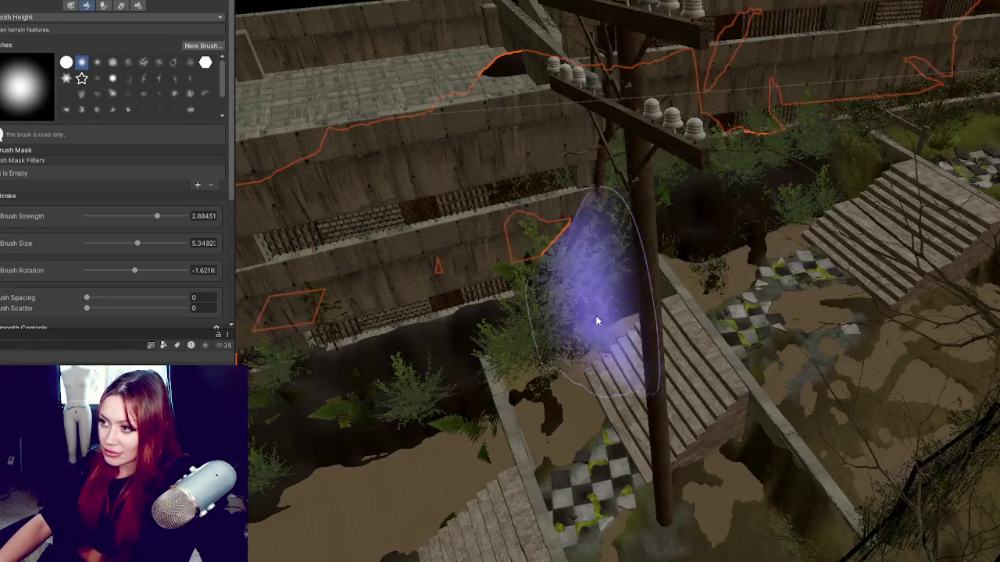
pyautogui.moveTo(426, 388)
pyautogui.mouseDown()
pyautogui.moveTo(692, 257)
pyautogui.moveTo(710, 301)
pyautogui.mouseUp()
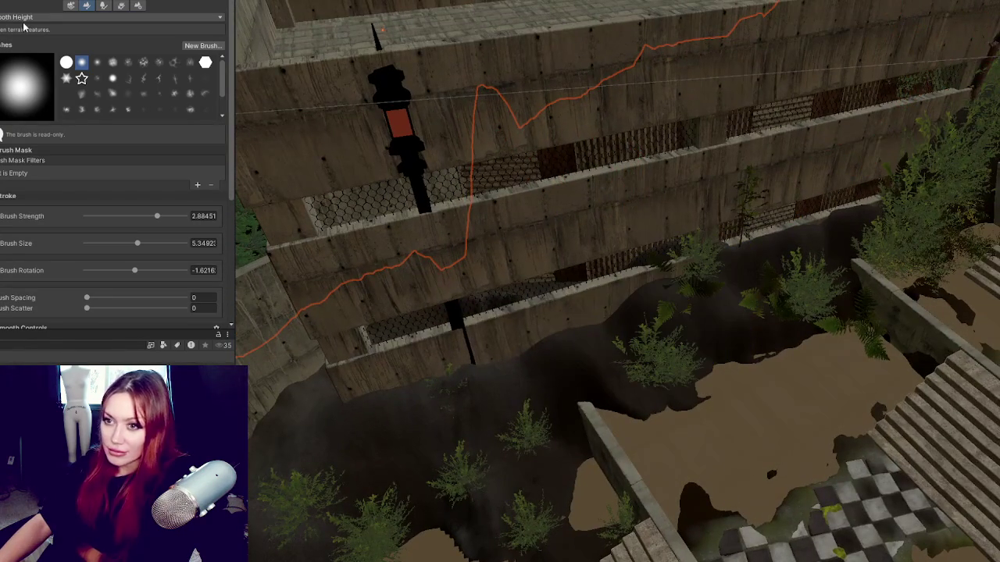
pyautogui.click(51, 18)
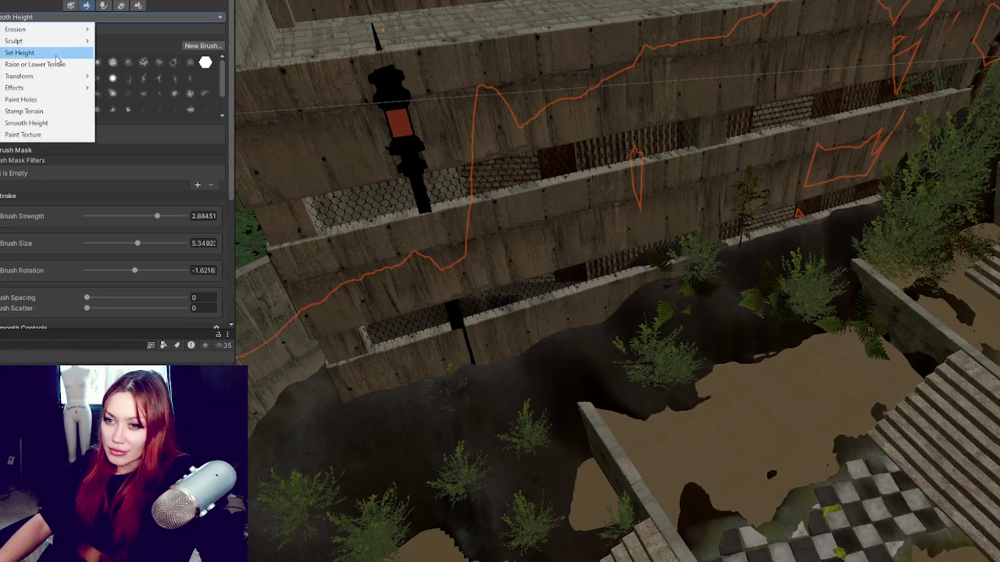
pyautogui.click(55, 64)
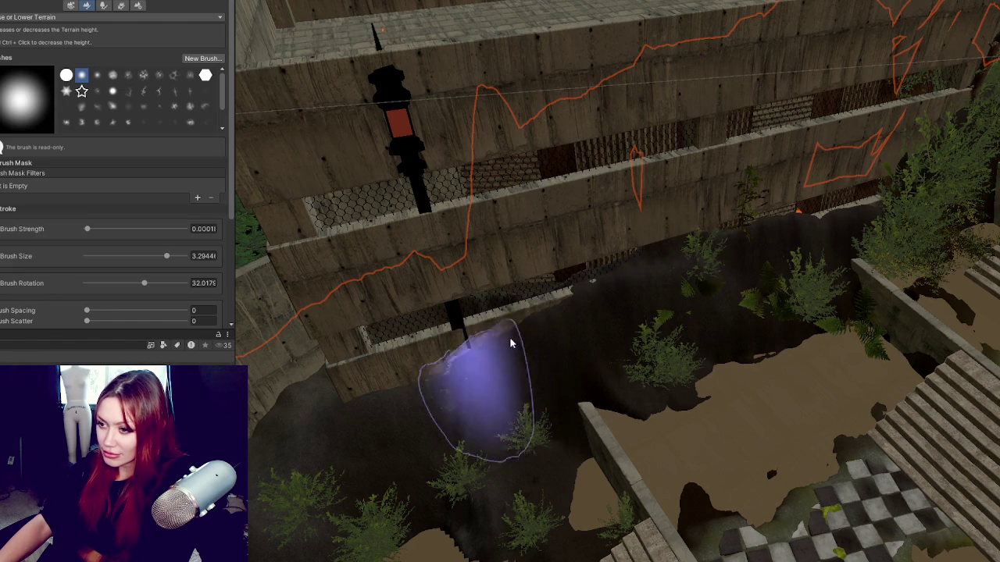
# - Put away the terrain brush and select the lamp post
pyautogui.press('q')
pyautogui.moveTo(424, 200)
pyautogui.mouseDown()
pyautogui.moveTo(495, 216)
pyautogui.moveTo(665, 225)
pyautogui.mouseUp()
pyautogui.click(665, 224)
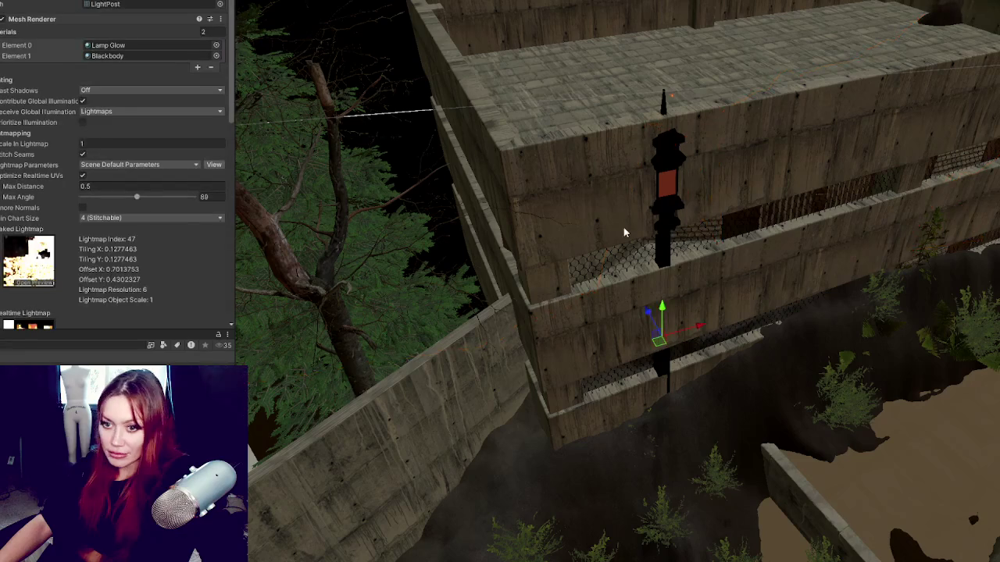
# - Drag the LightPost down onto the ground and check it from several angles
pyautogui.scroll(-2, 616, 460)
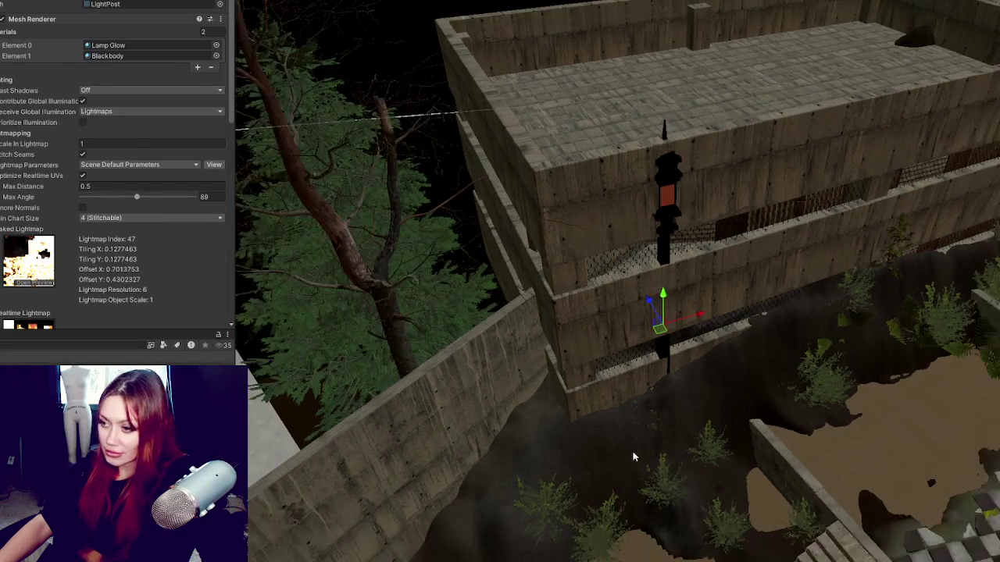
pyautogui.moveTo(650, 312); pyautogui.dragTo(674, 344)
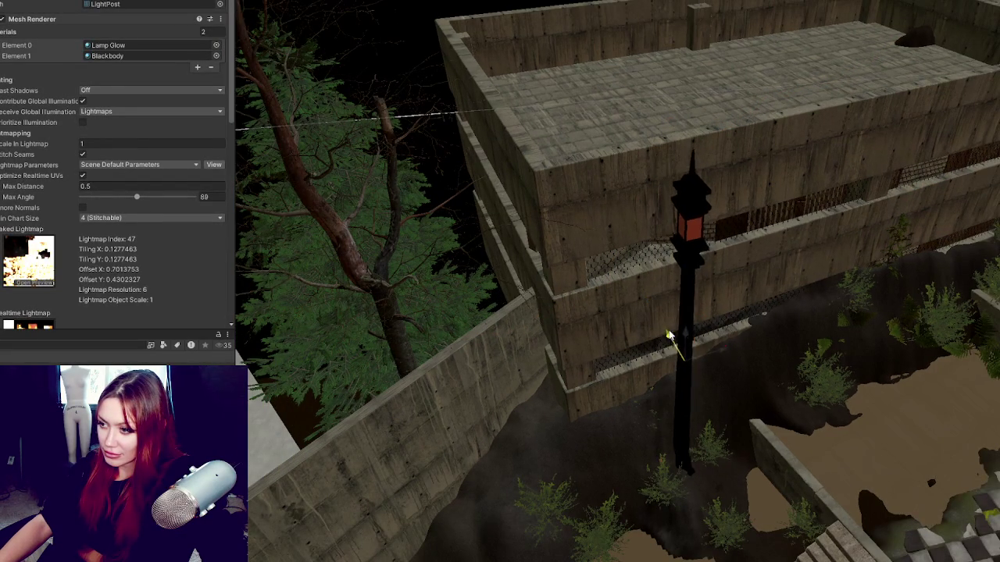
pyautogui.moveTo(873, 343)
pyautogui.mouseDown()
pyautogui.moveTo(793, 220)
pyautogui.moveTo(674, 156)
pyautogui.mouseUp()
pyautogui.moveTo(676, 115); pyautogui.dragTo(768, 185)
pyautogui.moveTo(588, 81)
pyautogui.mouseDown()
pyautogui.moveTo(542, 214)
pyautogui.moveTo(570, 258)
pyautogui.mouseUp()
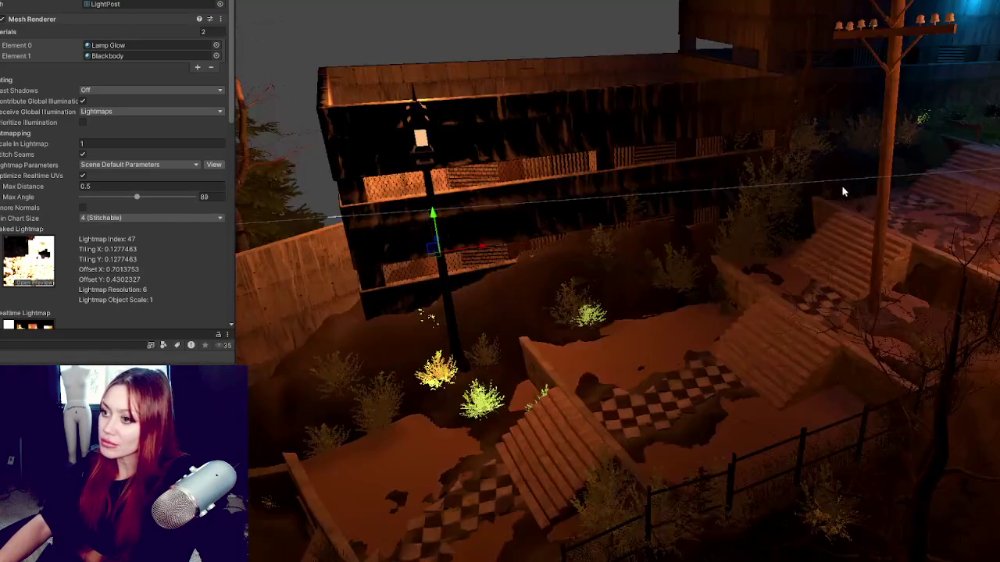
pyautogui.moveTo(921, 188)
pyautogui.mouseDown()
pyautogui.moveTo(891, 84)
pyautogui.moveTo(897, 97)
pyautogui.moveTo(894, 88)
pyautogui.moveTo(777, 222)
pyautogui.mouseUp()
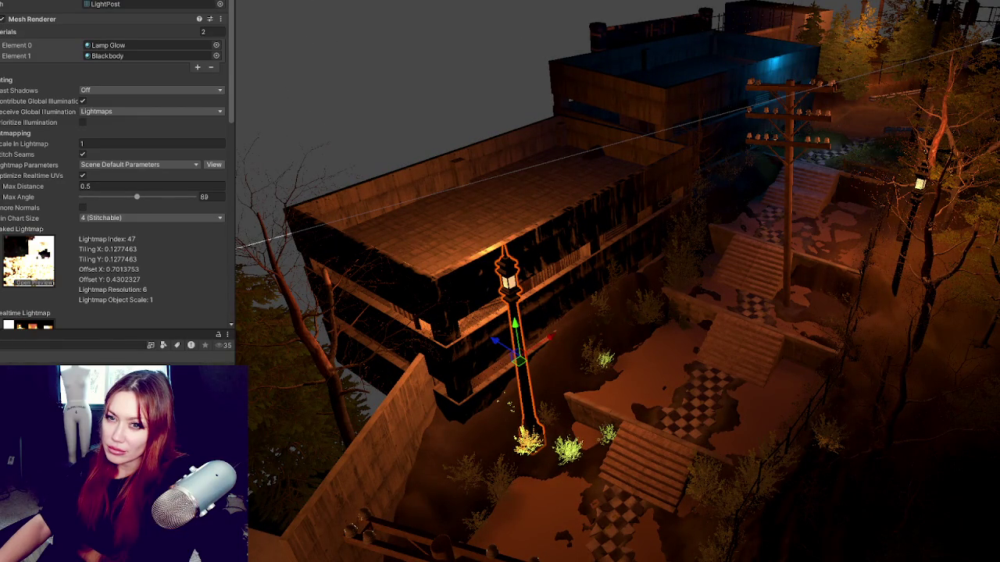
# - With gizmos shown, bring the blue point light down onto the rooftop, then hide gizmos
pyautogui.click(855, 344)
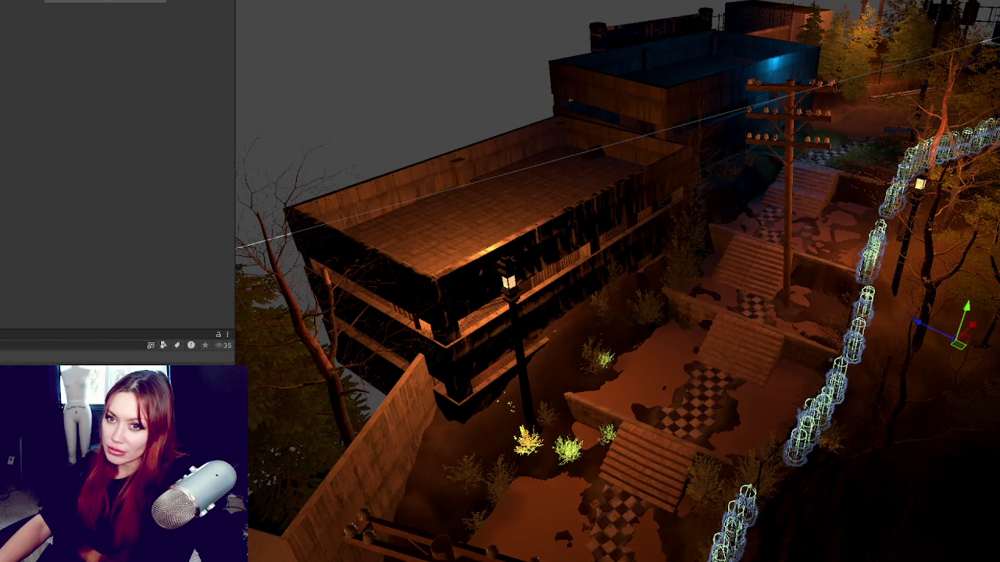
pyautogui.click(920, 183)
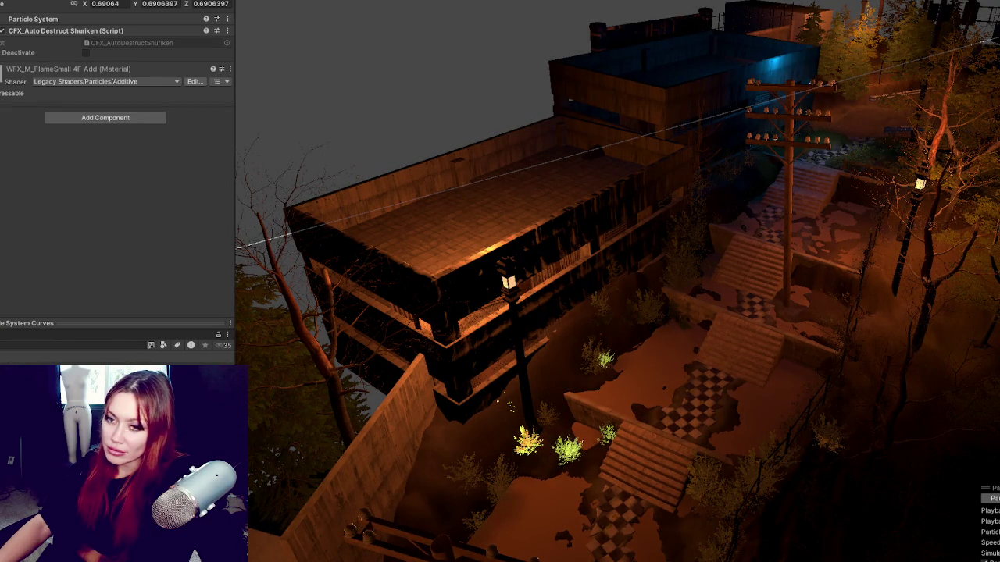
pyautogui.moveTo(755, 5); pyautogui.dragTo(773, 1)
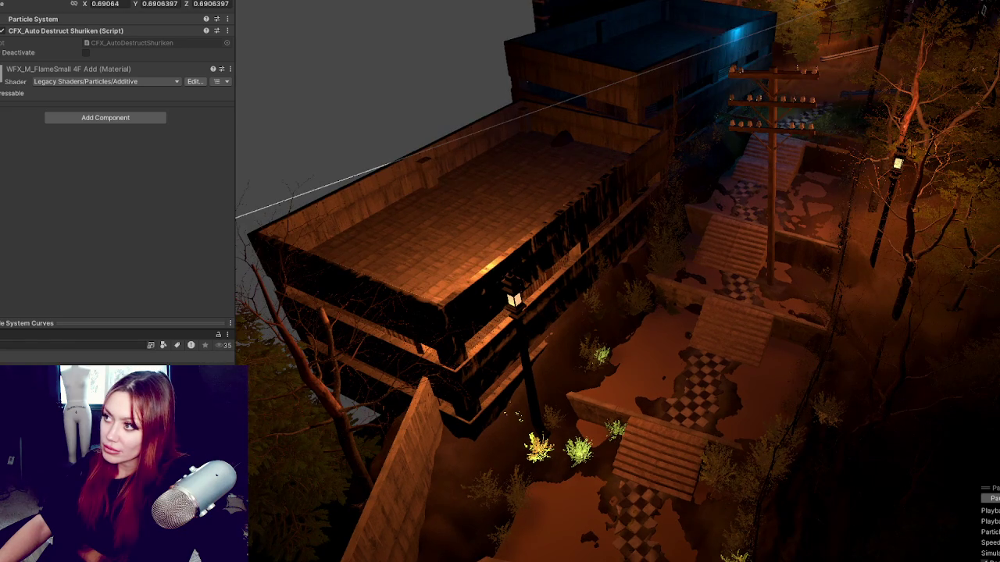
pyautogui.click(969, 2)
pyautogui.click(750, 33)
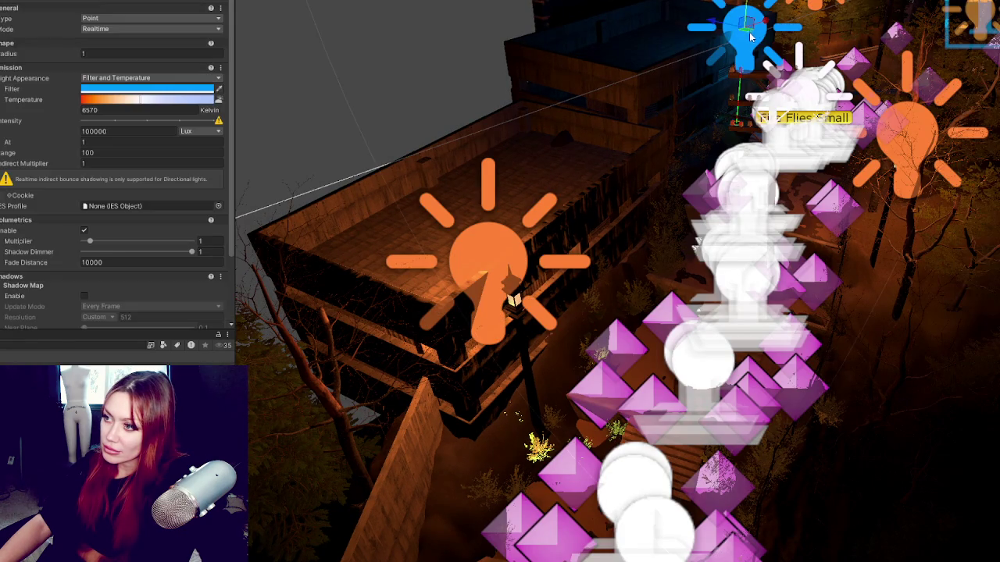
pyautogui.moveTo(764, 26)
pyautogui.mouseDown()
pyautogui.moveTo(478, 118)
pyautogui.moveTo(408, 126)
pyautogui.moveTo(422, 201)
pyautogui.moveTo(412, 241)
pyautogui.mouseUp()
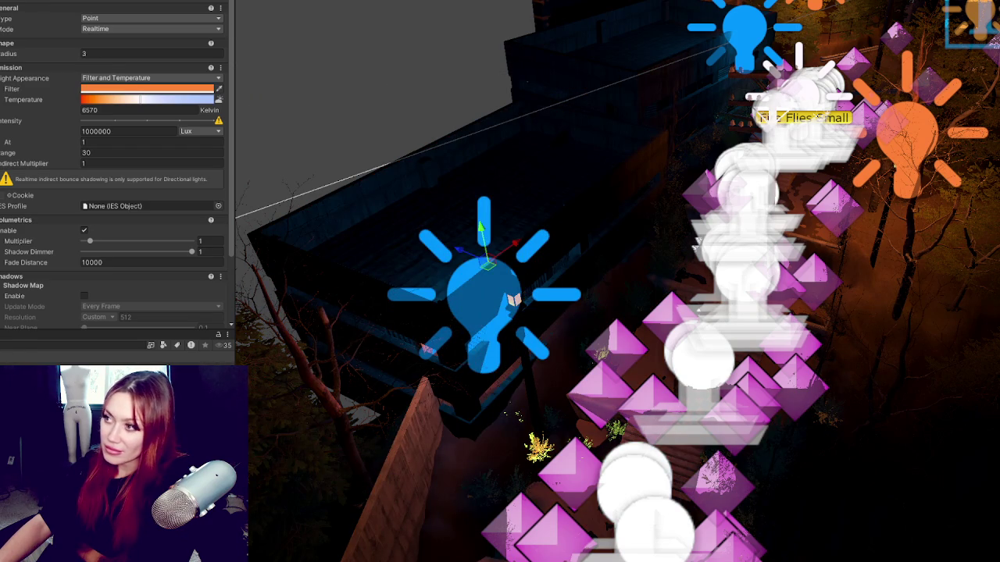
pyautogui.hotkey('ctrl', 'shift', 'g')
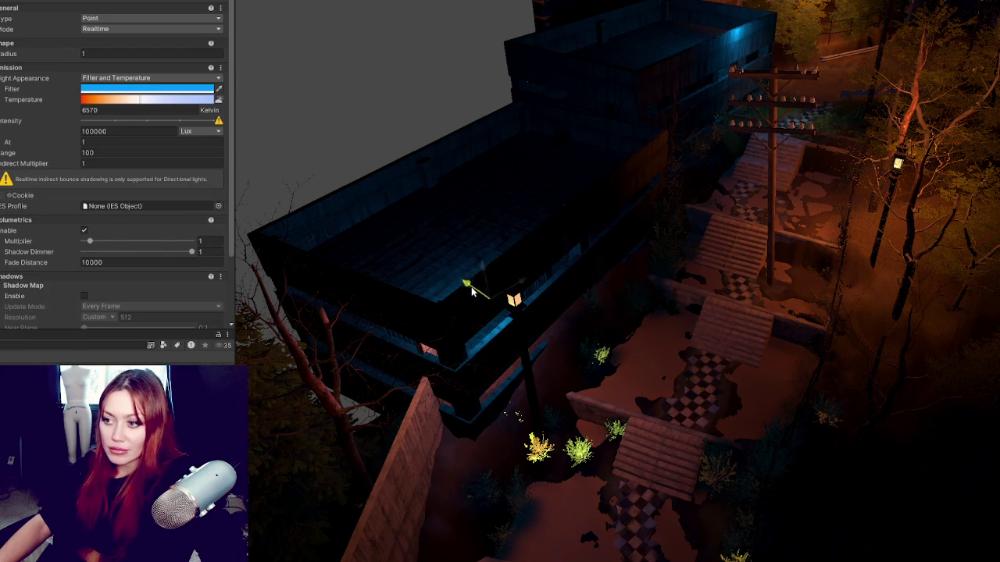
# - Place the point light next to the lamp post and orbit around the post and building
pyautogui.moveTo(471, 290); pyautogui.dragTo(481, 298)
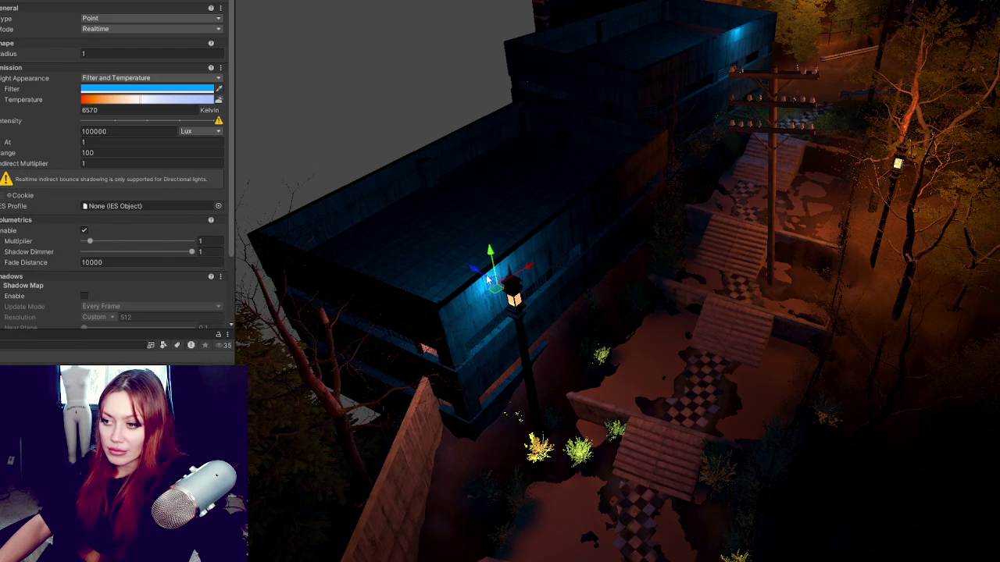
pyautogui.click(528, 361)
pyautogui.moveTo(517, 417); pyautogui.dragTo(509, 356)
pyautogui.moveTo(532, 213)
pyautogui.mouseDown()
pyautogui.moveTo(533, 226)
pyautogui.moveTo(963, 29)
pyautogui.mouseUp()
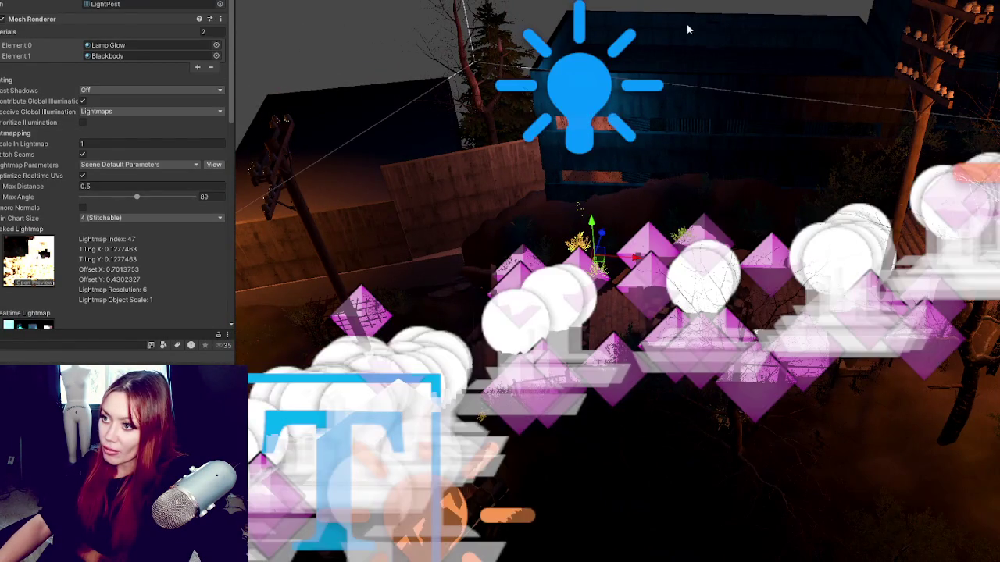
# - Shift the point light slightly right and down, then view the courtyard and stairway
pyautogui.click(608, 88)
pyautogui.moveTo(625, 94); pyautogui.dragTo(724, 107)
pyautogui.moveTo(579, 205); pyautogui.dragTo(516, 260)
pyautogui.moveTo(650, 122)
pyautogui.mouseDown()
pyautogui.moveTo(692, 111)
pyautogui.moveTo(547, 86)
pyautogui.moveTo(534, 103)
pyautogui.moveTo(811, 92)
pyautogui.moveTo(411, 126)
pyautogui.moveTo(703, 132)
pyautogui.mouseUp()
pyautogui.moveTo(766, 128)
pyautogui.mouseDown()
pyautogui.moveTo(641, 148)
pyautogui.moveTo(830, 67)
pyautogui.moveTo(698, 172)
pyautogui.moveTo(872, 100)
pyautogui.moveTo(743, 171)
pyautogui.moveTo(720, 413)
pyautogui.moveTo(776, 367)
pyautogui.moveTo(889, 352)
pyautogui.moveTo(619, 407)
pyautogui.moveTo(752, 350)
pyautogui.mouseUp()
# - Select Exit_Sign and frame it along with the road beyond the garage
pyautogui.click(796, 315)
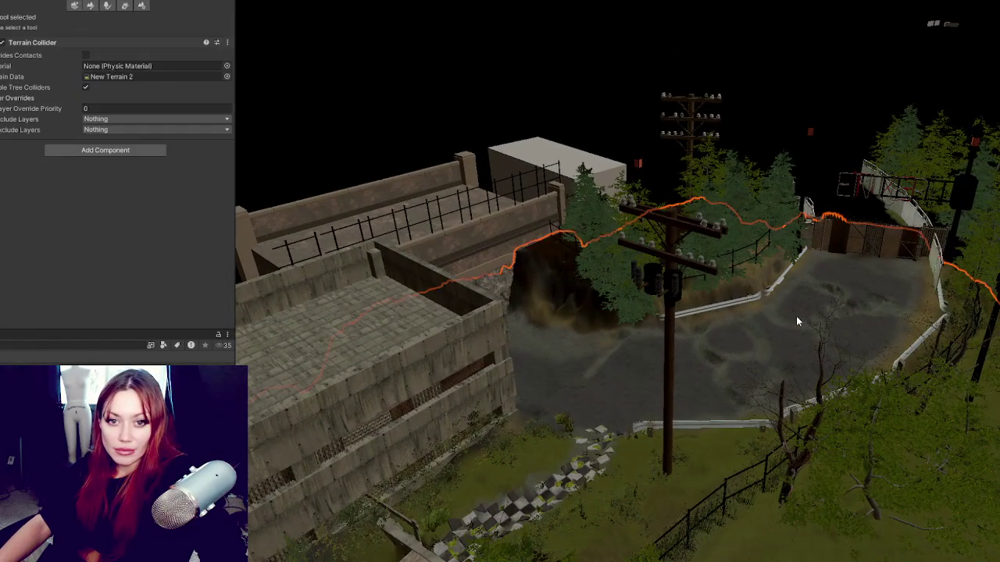
pyautogui.moveTo(797, 317)
pyautogui.mouseDown()
pyautogui.moveTo(805, 346)
pyautogui.moveTo(755, 373)
pyautogui.moveTo(686, 369)
pyautogui.moveTo(817, 311)
pyautogui.moveTo(873, 254)
pyautogui.mouseUp()
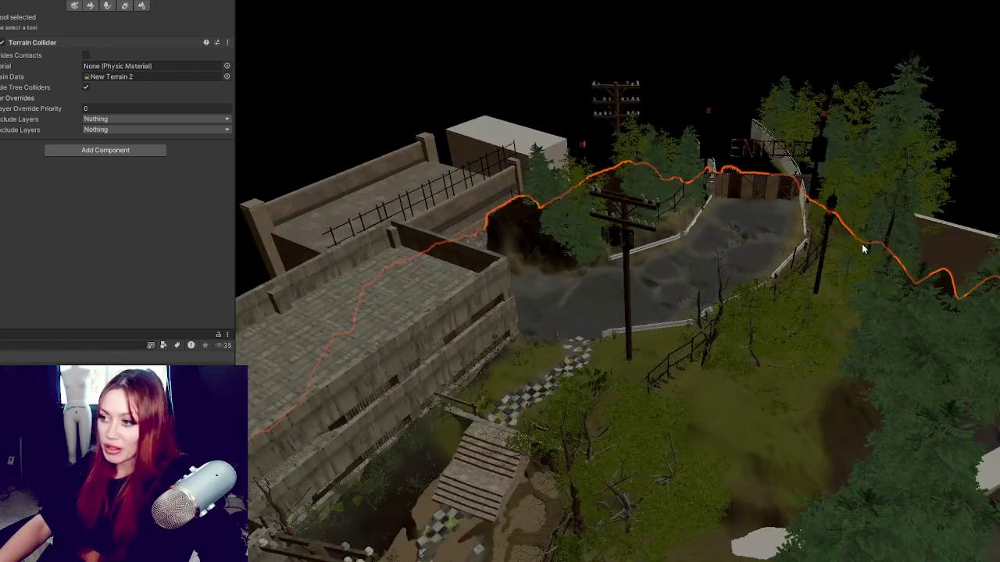
pyautogui.click(812, 163)
pyautogui.press('f')
pyautogui.moveTo(630, 465)
pyautogui.mouseDown()
pyautogui.moveTo(833, 184)
pyautogui.moveTo(857, 298)
pyautogui.moveTo(885, 320)
pyautogui.mouseUp()
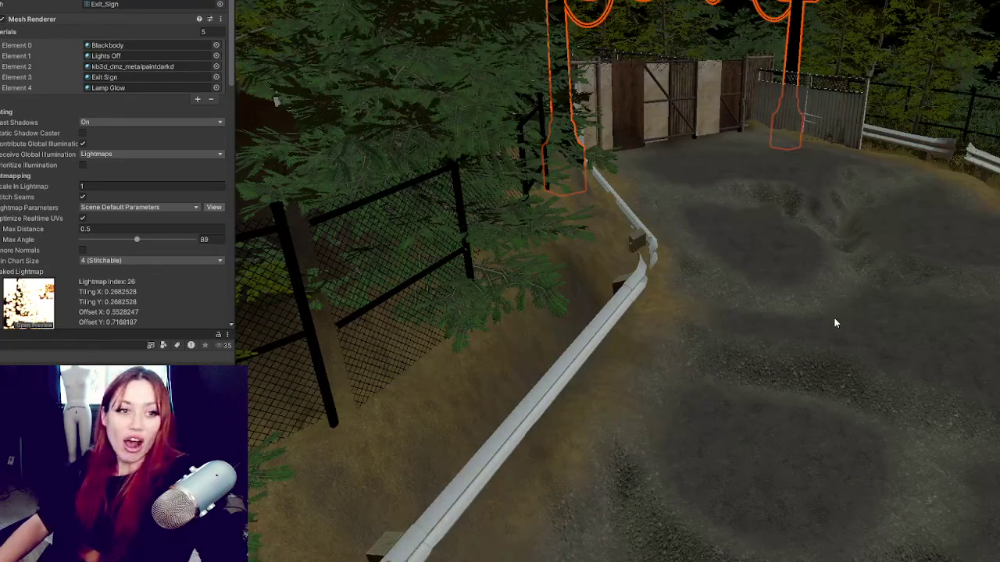